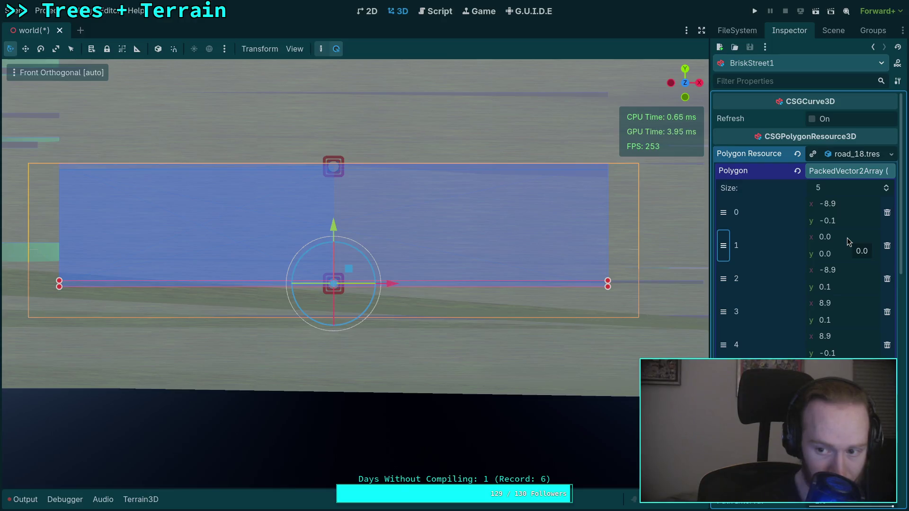
# Step: Remove the stray (0, 0) polygon point and add a new point moved to index 3
pyautogui.click(887, 246)
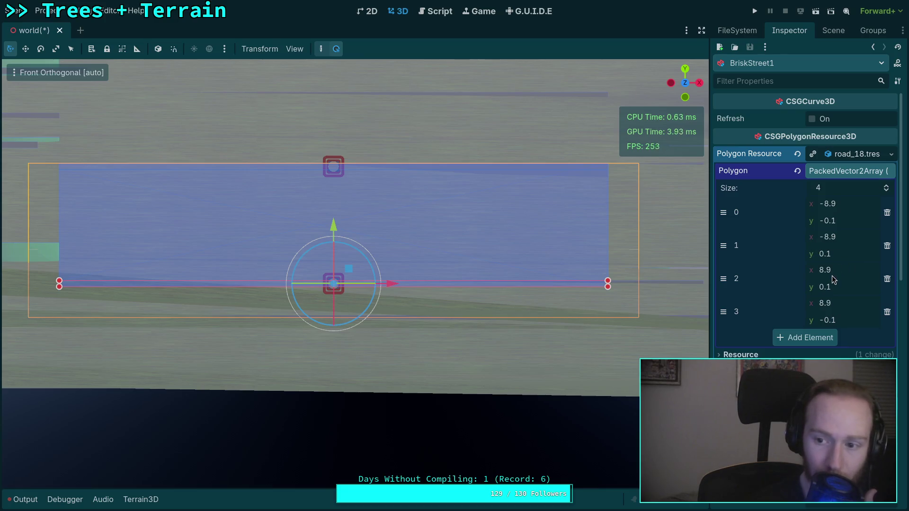
pyautogui.click(797, 336)
pyautogui.moveTo(723, 344); pyautogui.dragTo(724, 315)
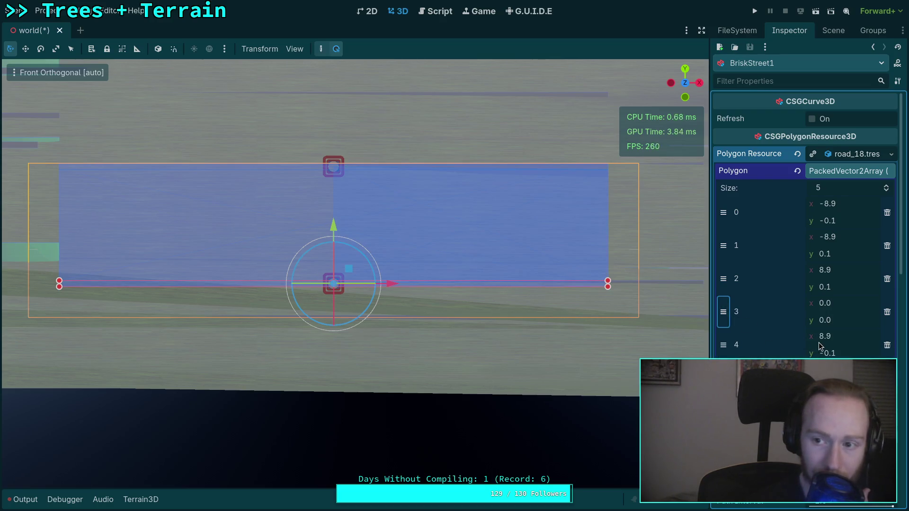
pyautogui.click(814, 120)
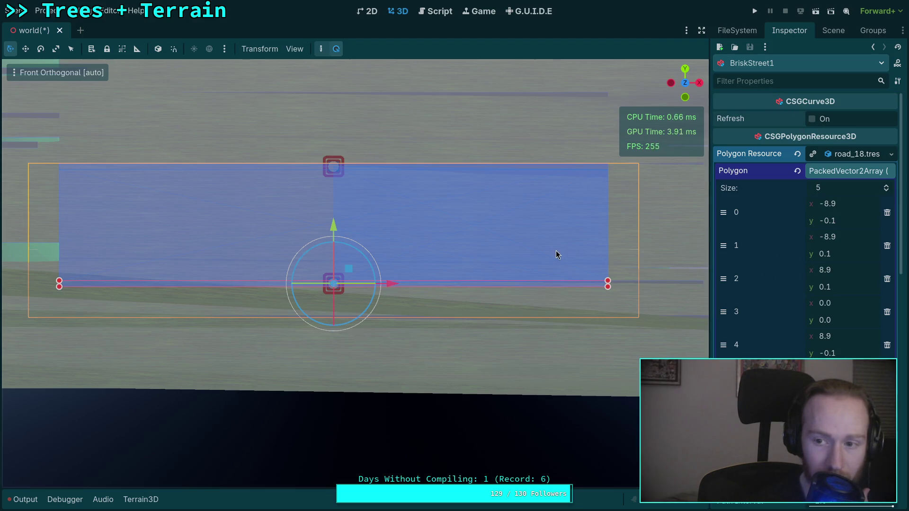
# Step: Set the new polygon point's y to 0.1, replacing a first try of 0.2
pyautogui.click(844, 322)
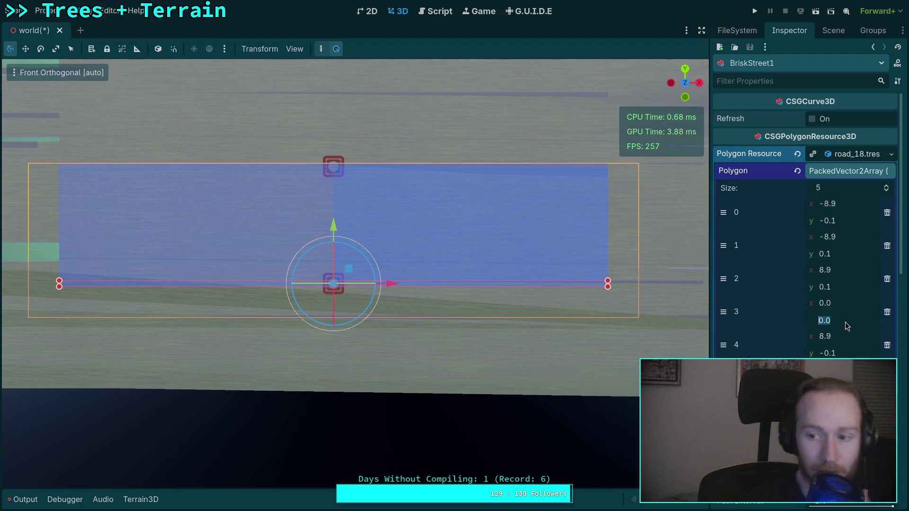
pyautogui.write('0.2')
pyautogui.press('Return')
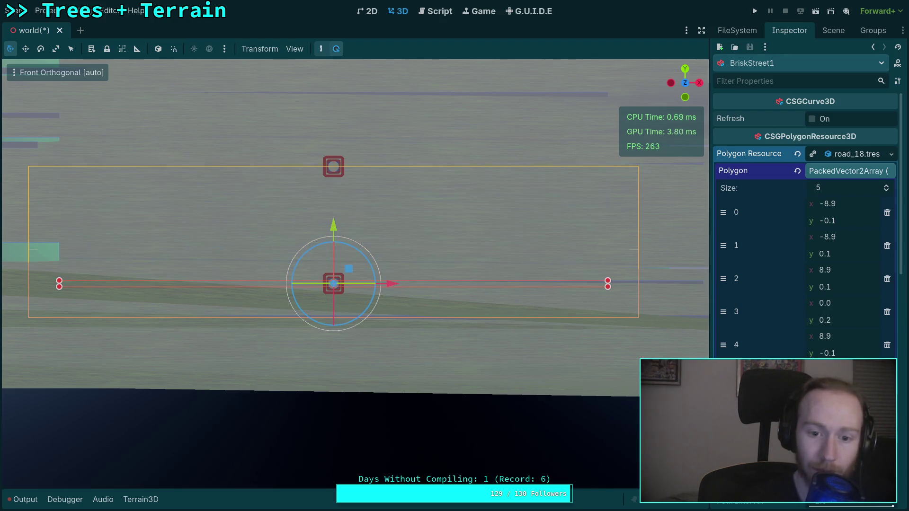
pyautogui.click(842, 319)
pyautogui.write('0.1')
pyautogui.press('Return')
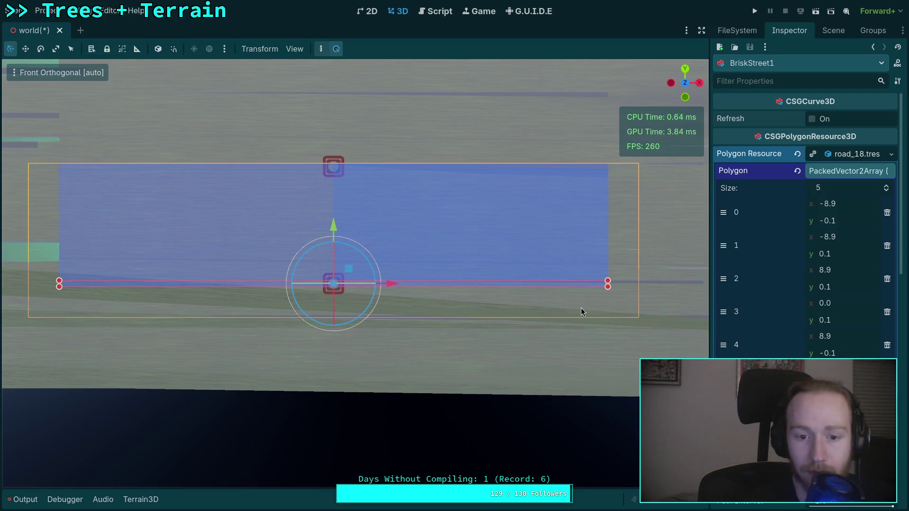
pyautogui.moveTo(533, 301)
pyautogui.mouseDown()
pyautogui.moveTo(517, 317)
pyautogui.moveTo(533, 303)
pyautogui.mouseUp()
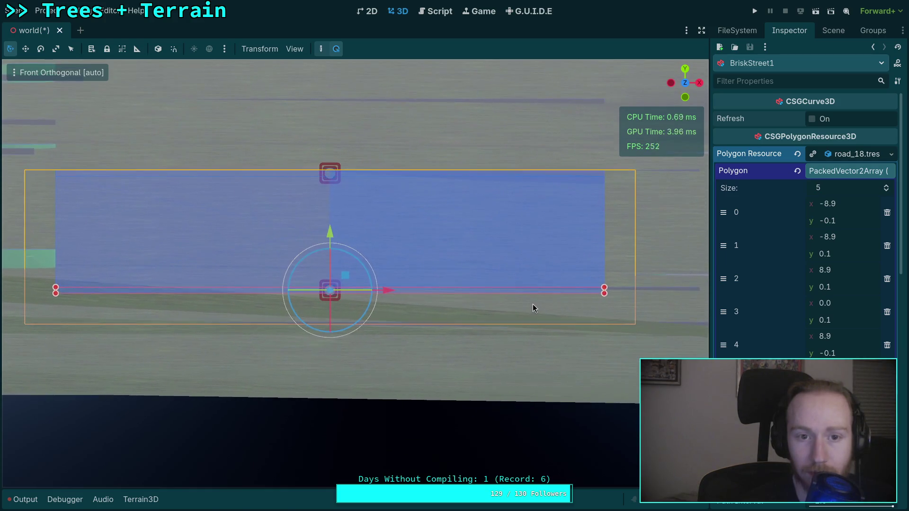
pyautogui.click(833, 30)
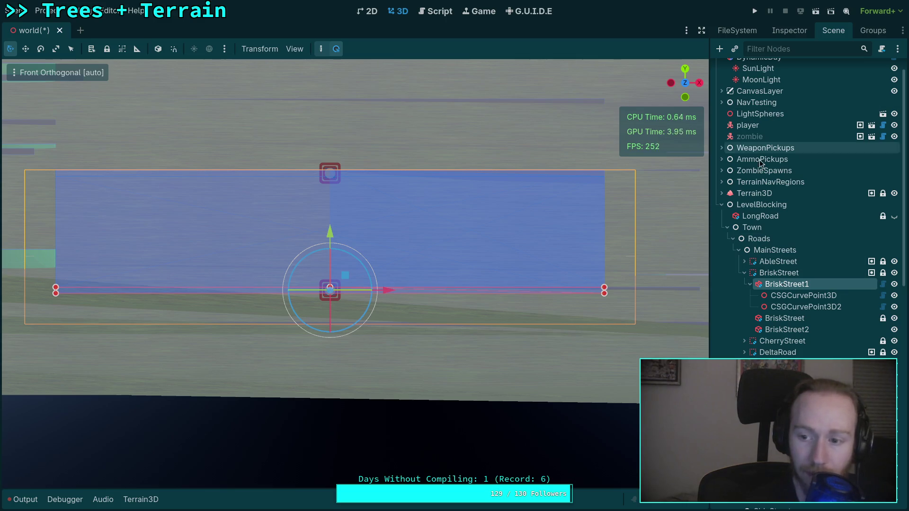
pyautogui.scroll(8, 526, 245)
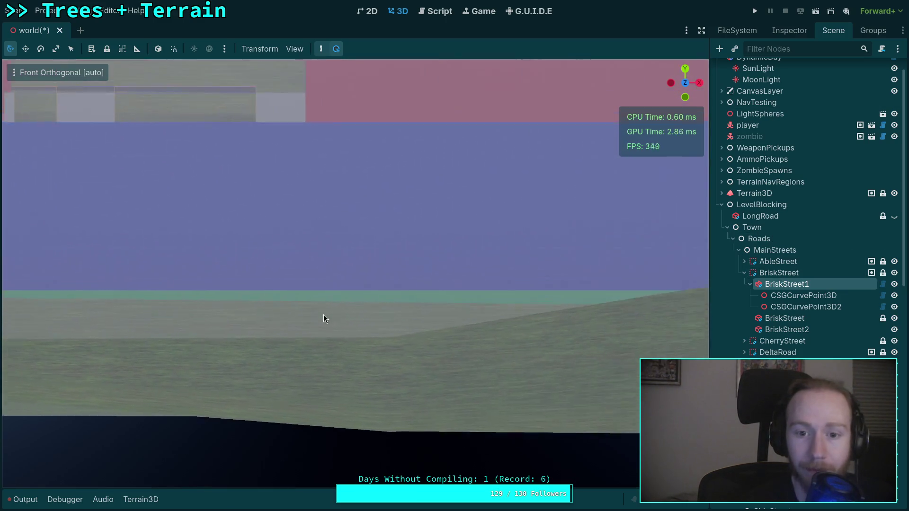
pyautogui.scroll(-5, 195, 279)
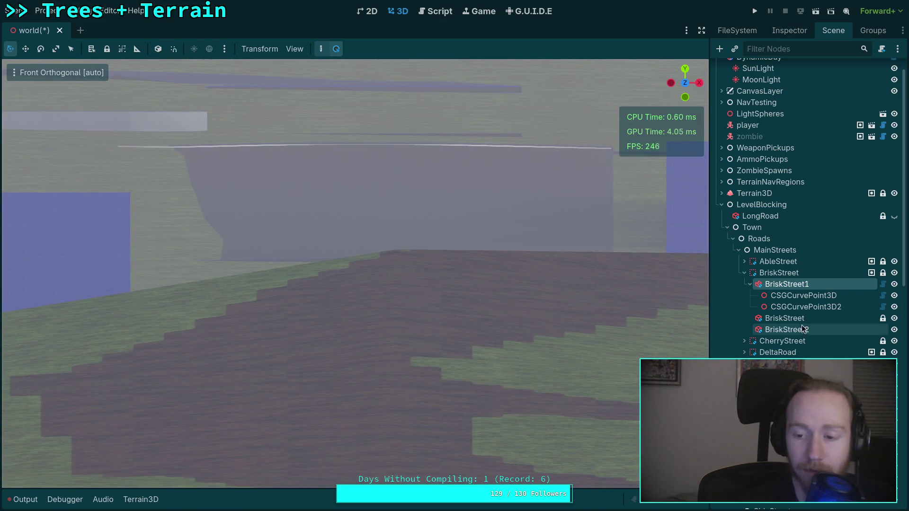
pyautogui.scroll(-5, 802, 309)
pyautogui.click(801, 265)
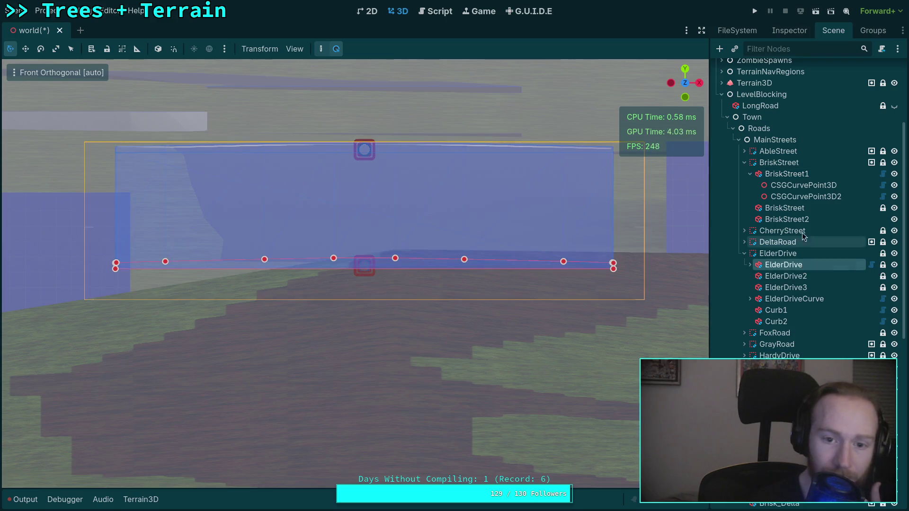
pyautogui.click(789, 30)
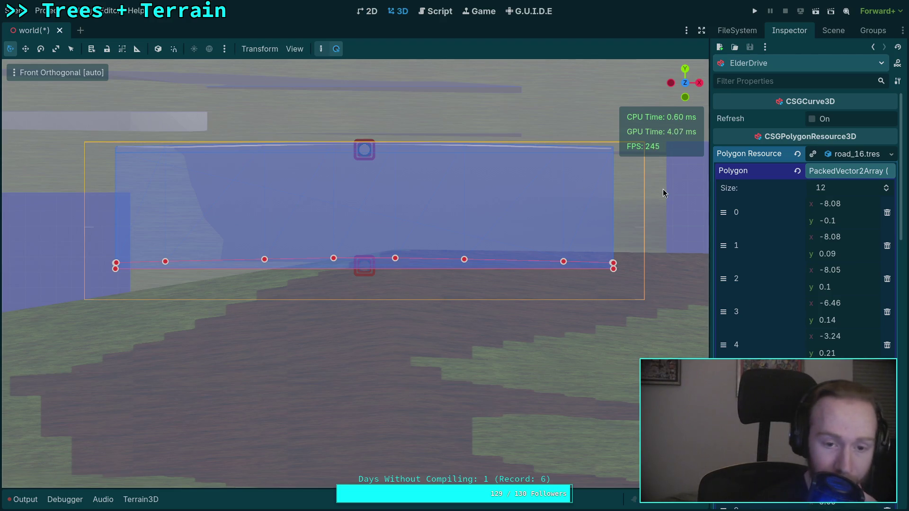
pyautogui.moveTo(265, 216)
pyautogui.mouseDown()
pyautogui.moveTo(439, 209)
pyautogui.moveTo(567, 234)
pyautogui.mouseUp()
pyautogui.scroll(3, 536, 249)
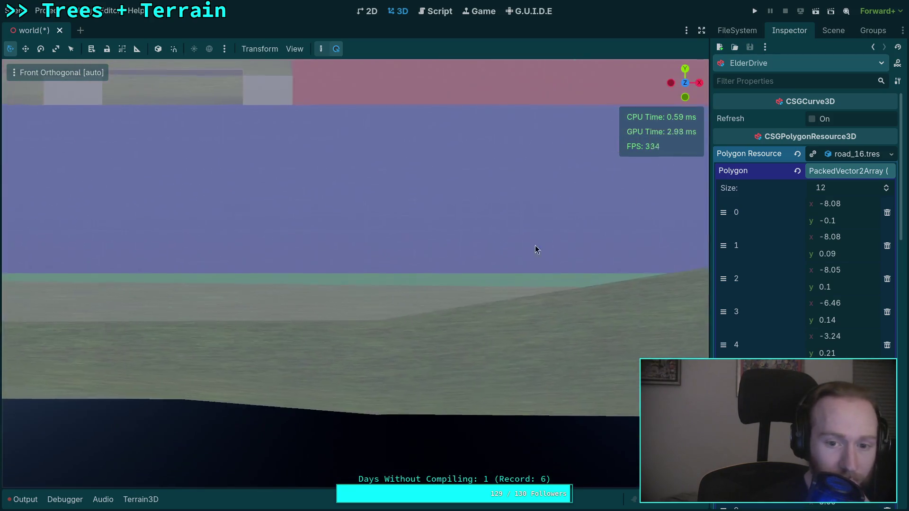
pyautogui.scroll(-3, 339, 253)
pyautogui.click(830, 31)
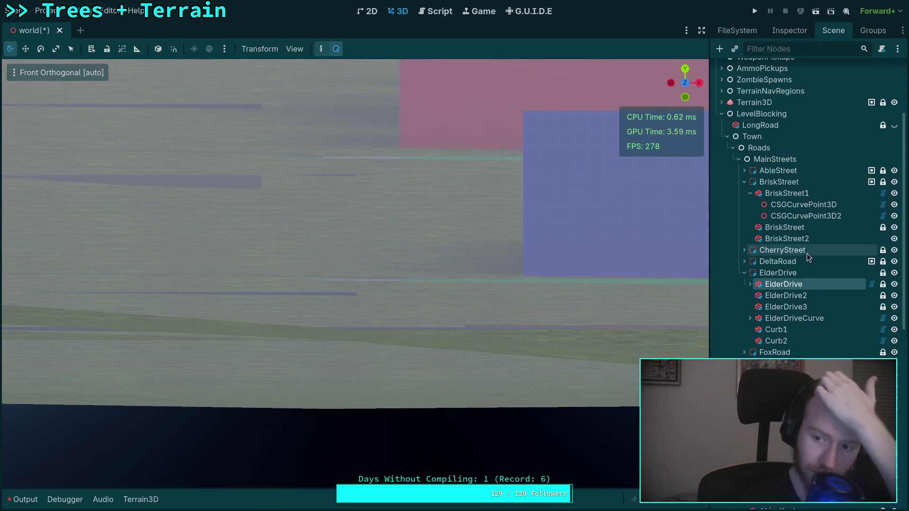
pyautogui.click(811, 192)
pyautogui.press('f')
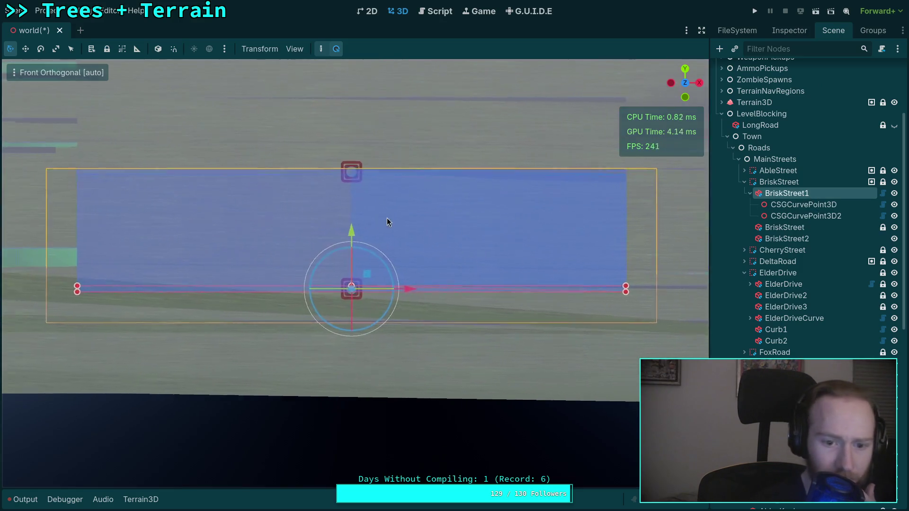
# Step: Try raising the middle polygon point's y to 0.25, undoing a trial edit of point 2
pyautogui.click(789, 30)
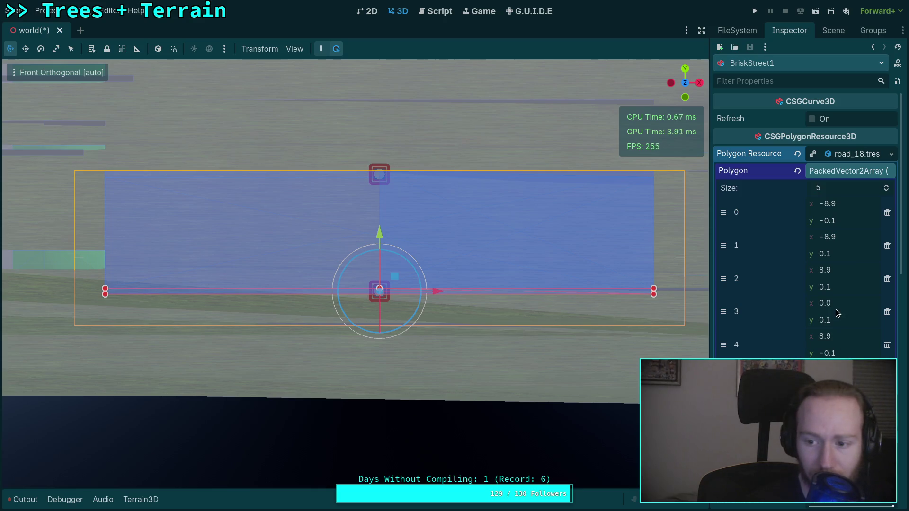
pyautogui.click(847, 288)
pyautogui.write('0.')
pyautogui.press('Return')
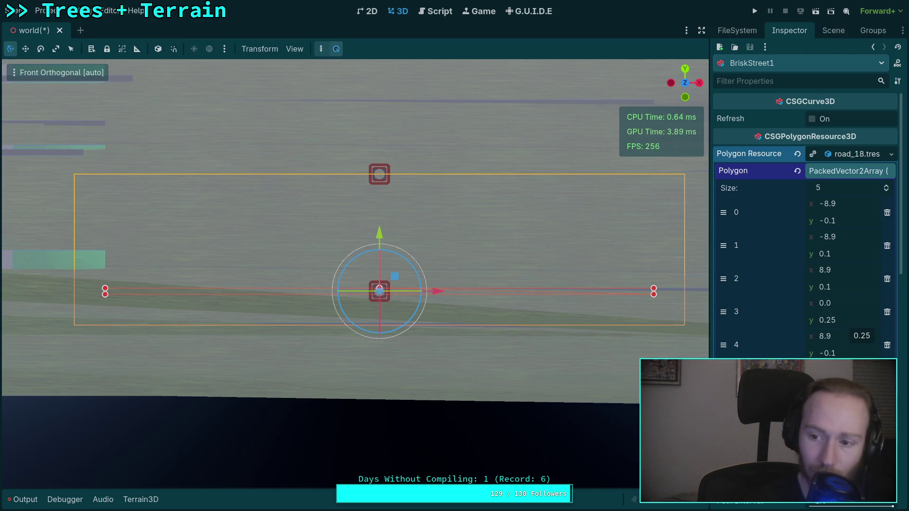
pyautogui.hotkey('ctrl', 'z')
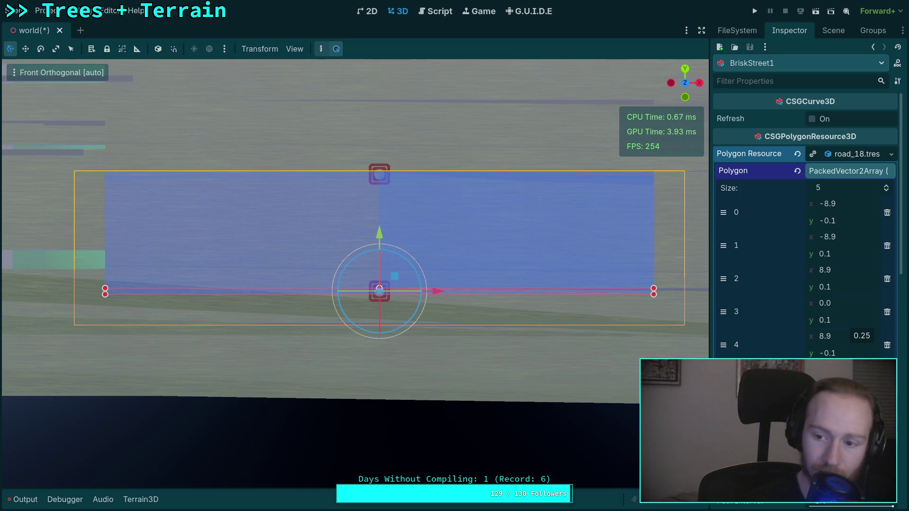
pyautogui.write('0.25')
pyautogui.press('Return')
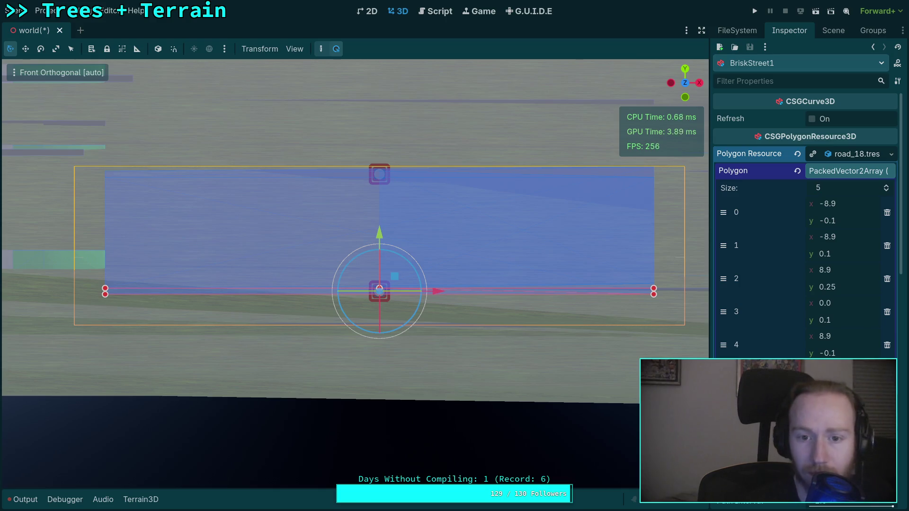
pyautogui.click(833, 30)
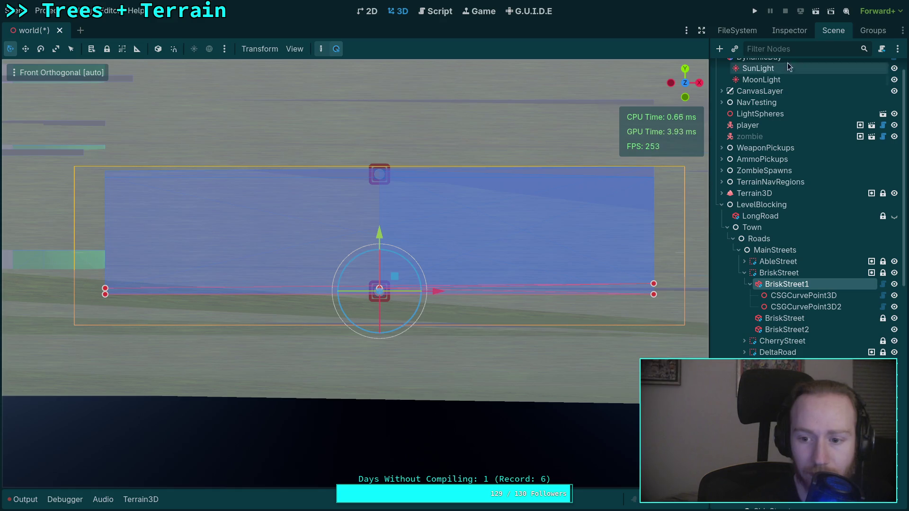
# Step: Undo the point 2 change and set the middle point at index 3 to y 0.25
pyautogui.click(784, 32)
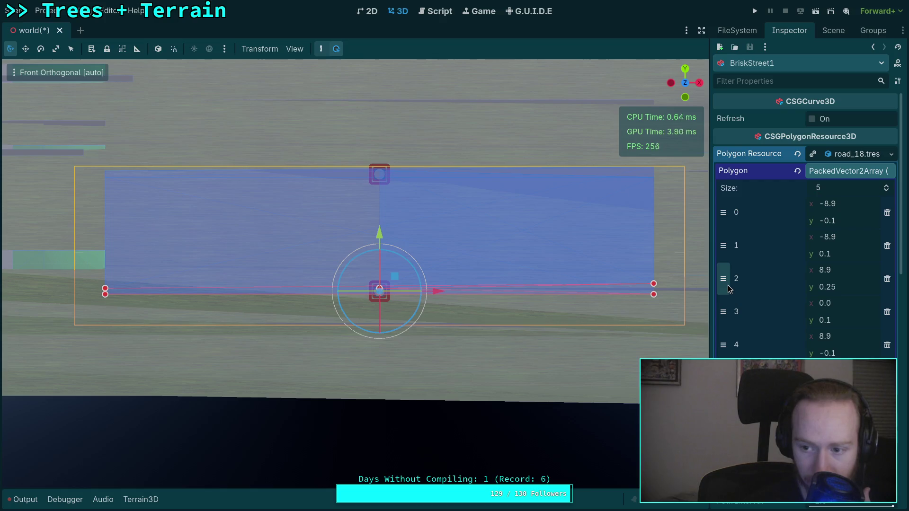
pyautogui.hotkey('ctrl', 'z')
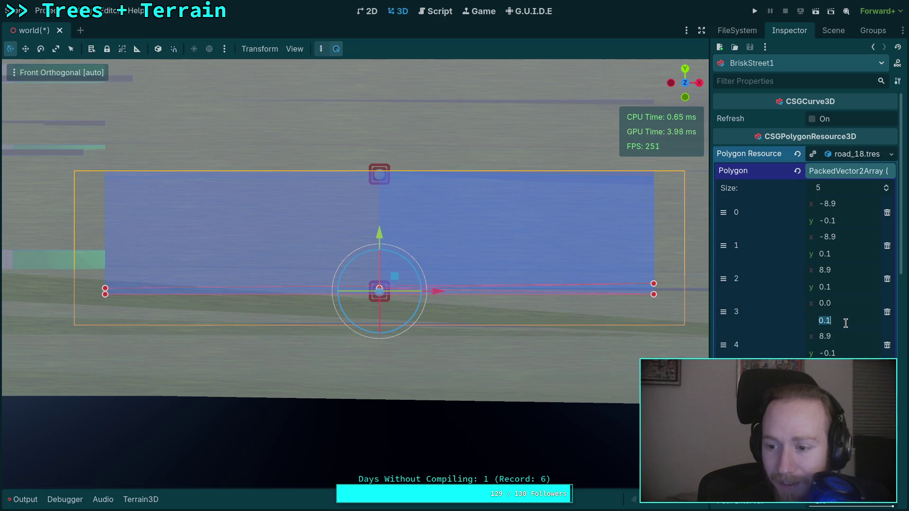
pyautogui.write('0.25')
pyautogui.press('Return')
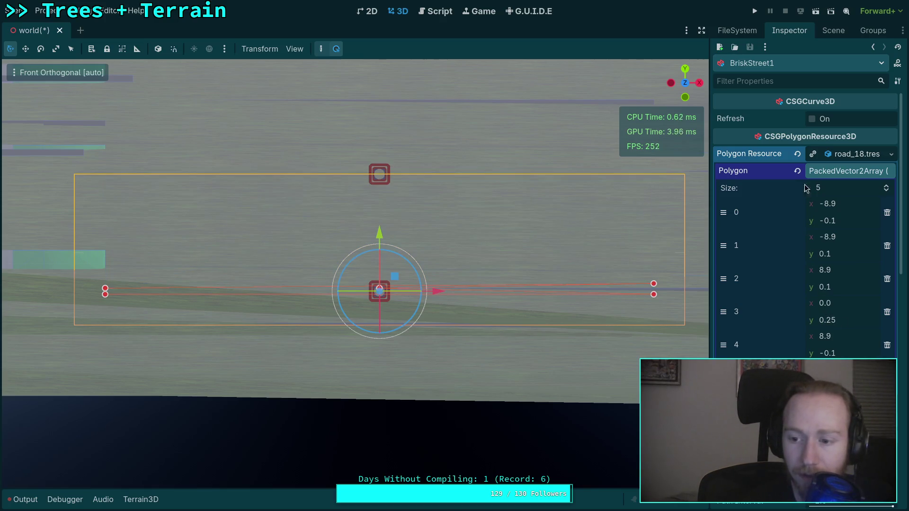
# Step: Refresh BriskStreet1 by selecting its parent BriskStreet and reselecting the road
pyautogui.click(828, 32)
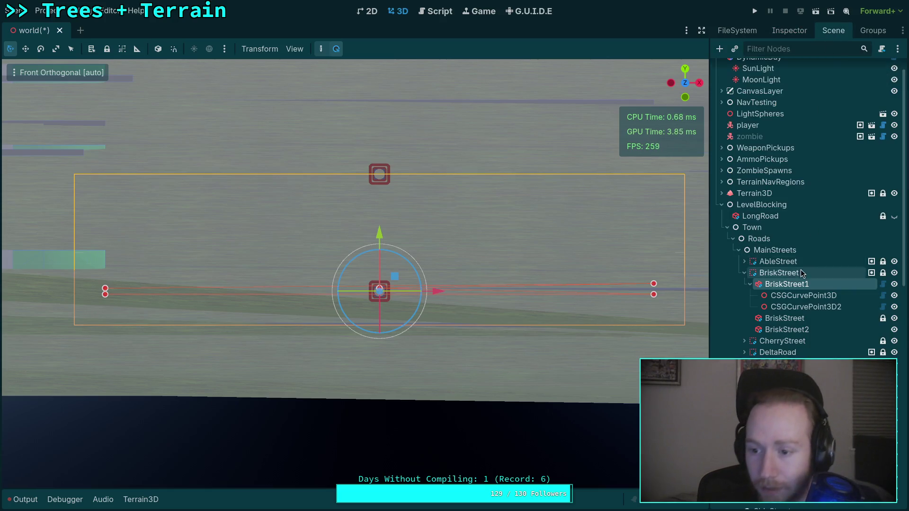
pyautogui.click(791, 276)
pyautogui.click(789, 283)
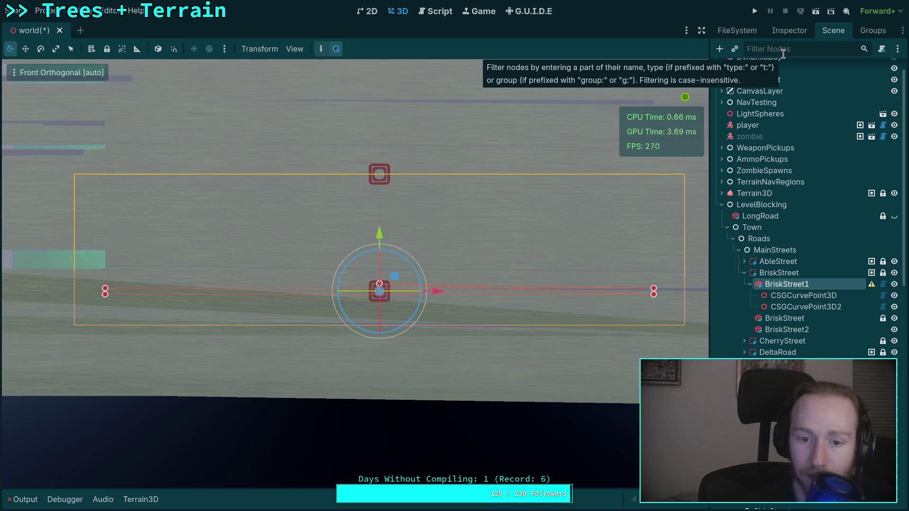
pyautogui.click(794, 32)
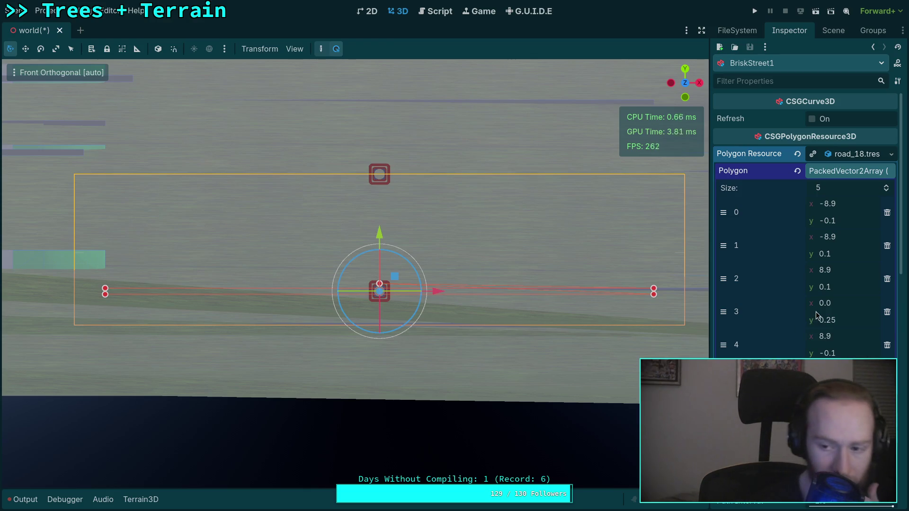
# Step: Move the (0.0, 0.25) crown point up to index 2 and refresh the road
pyautogui.click(834, 304)
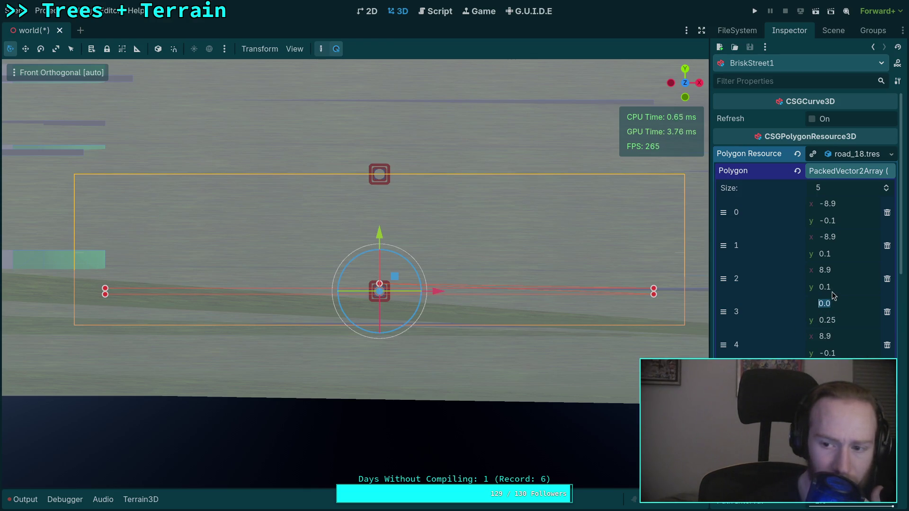
pyautogui.moveTo(724, 315); pyautogui.dragTo(724, 279)
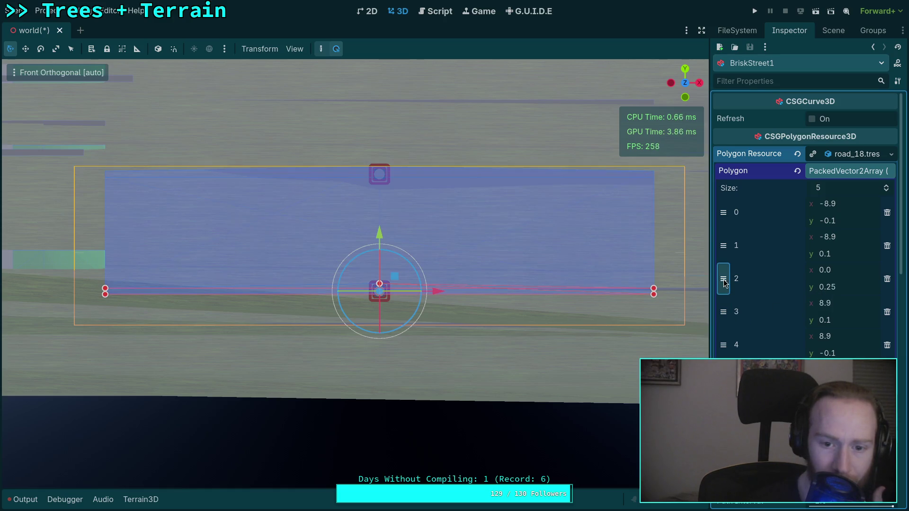
pyautogui.click(833, 30)
pyautogui.click(806, 271)
pyautogui.click(797, 283)
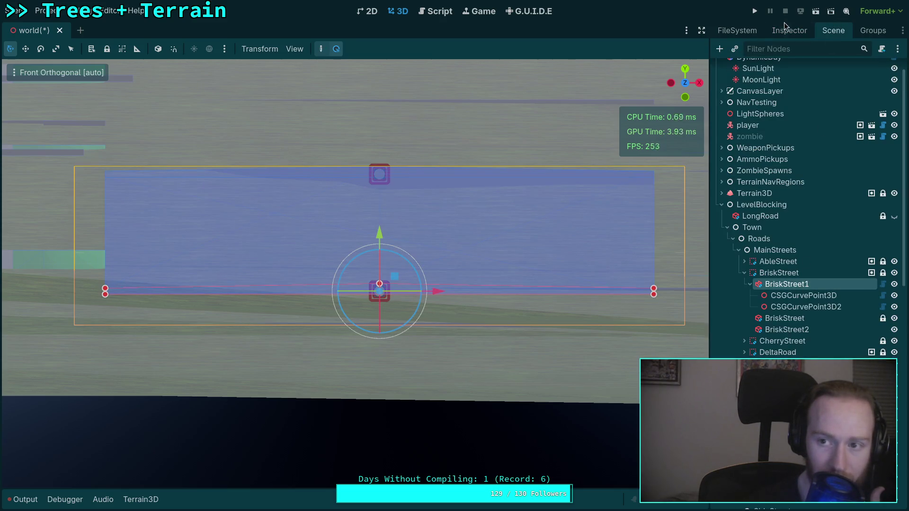
pyautogui.click(784, 24)
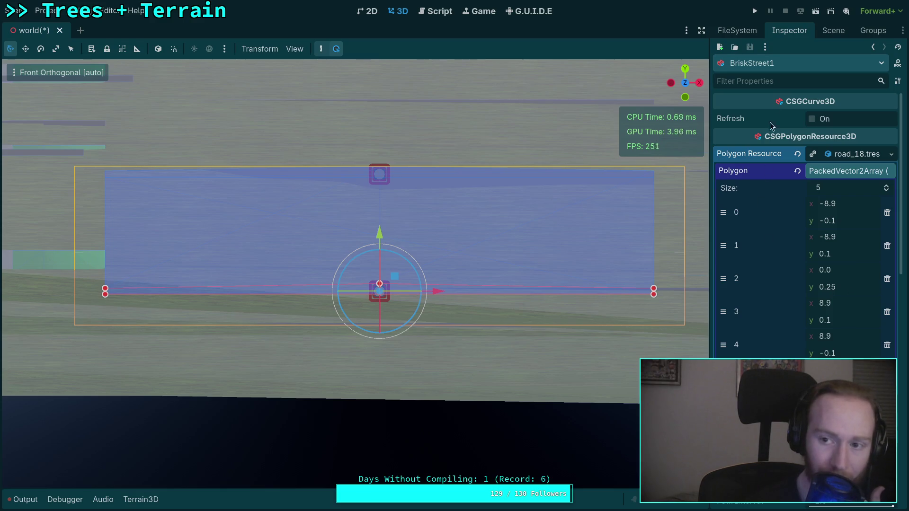
pyautogui.click(828, 32)
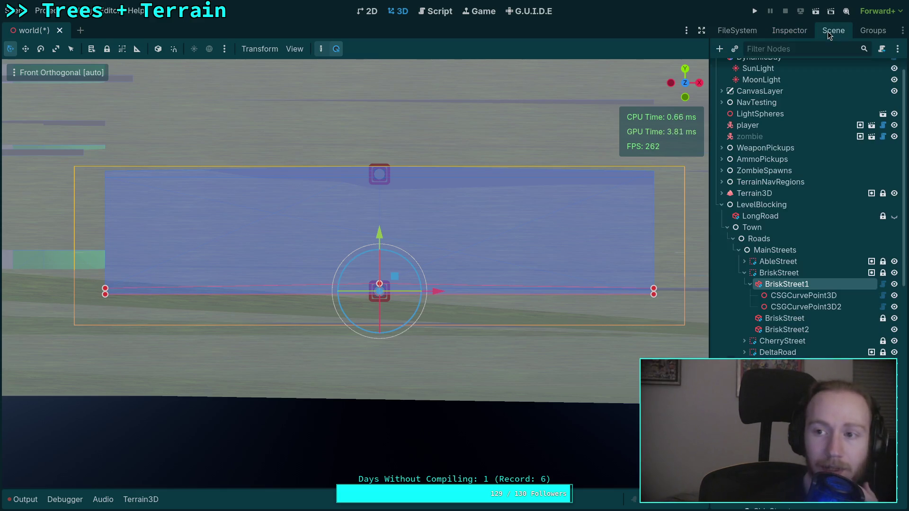
pyautogui.click(776, 363)
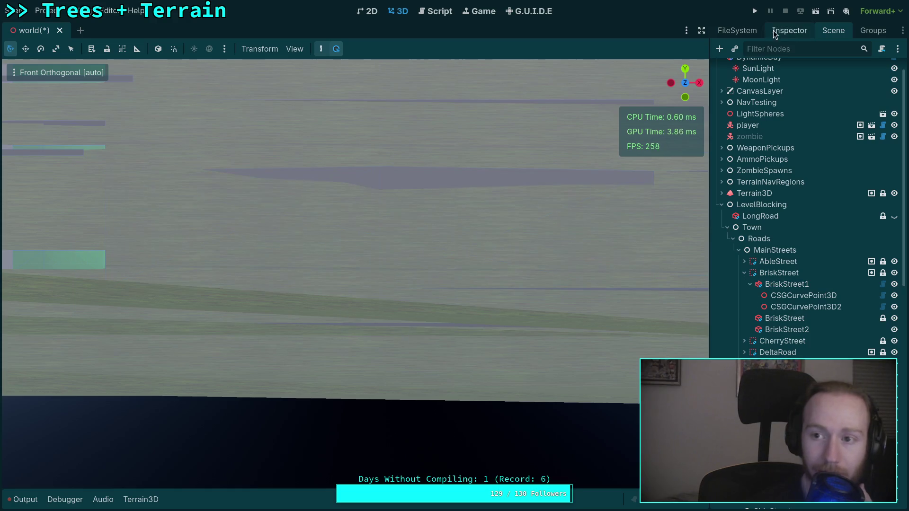
# Step: Inspect ElderDrive's 12-point Polygon array, then bring up BriskStreet1's polygon properties
pyautogui.click(776, 30)
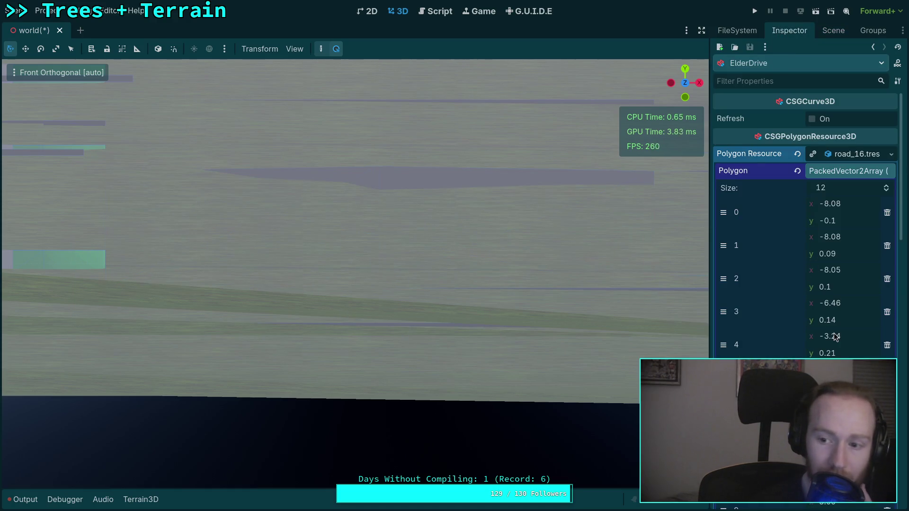
pyautogui.scroll(-2, 799, 278)
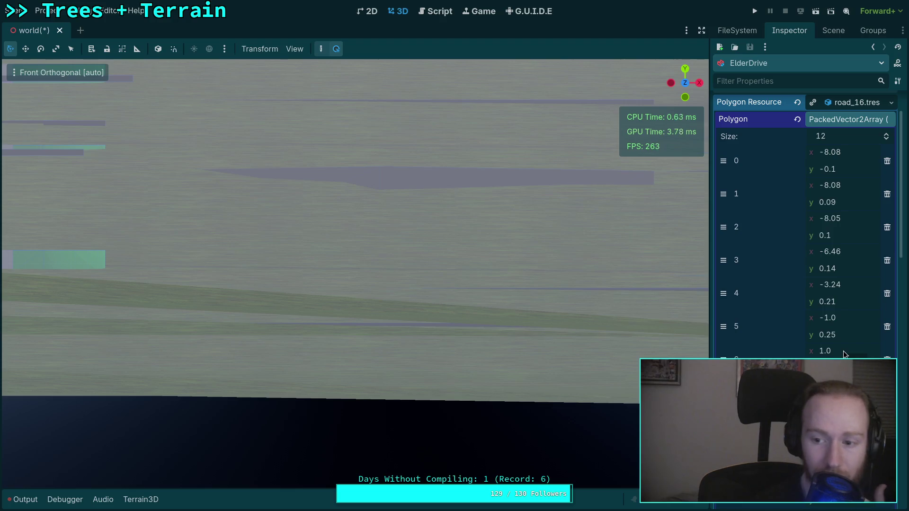
pyautogui.click(836, 32)
pyautogui.click(797, 195)
pyautogui.click(789, 31)
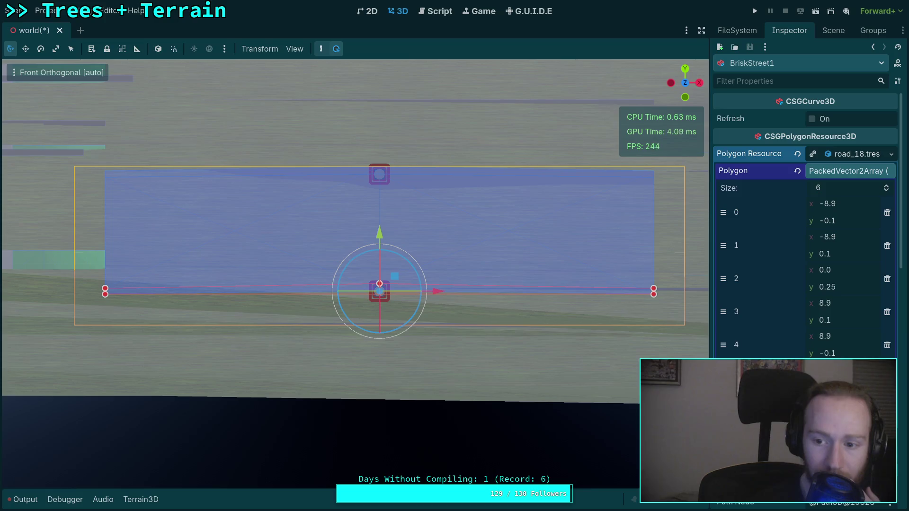
# Step: Move the (0, 0) entry to index 3, set point 2 to (-1, 0.25) and point 3 to (1, 0.25)
pyautogui.moveTo(722, 311); pyautogui.dragTo(836, 314)
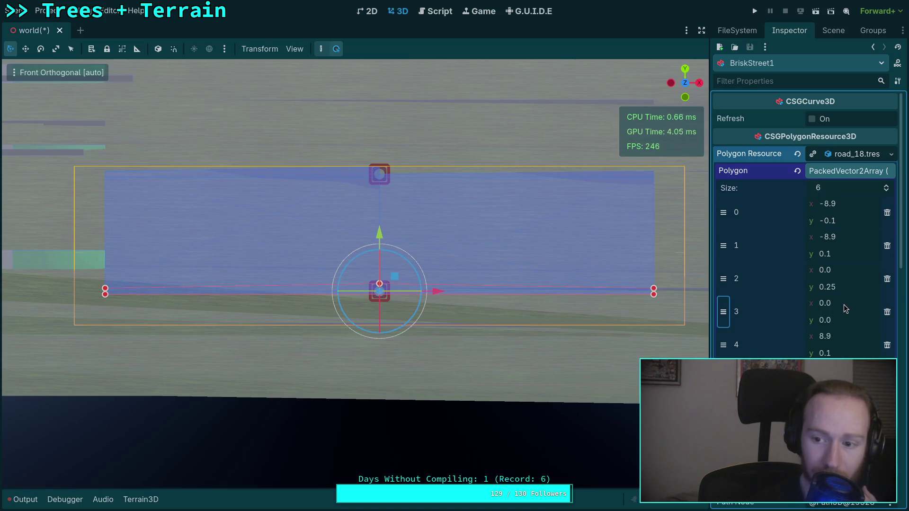
pyautogui.click(850, 272)
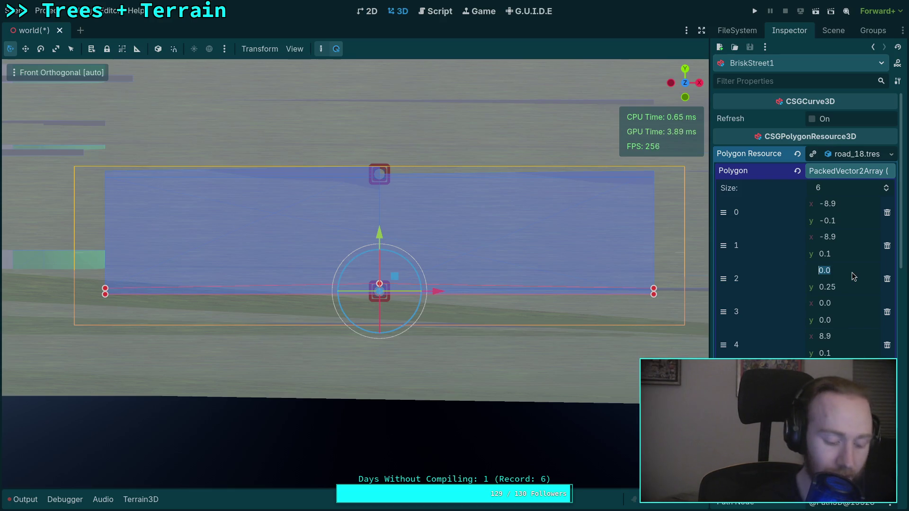
pyautogui.write('-1')
pyautogui.press('Return')
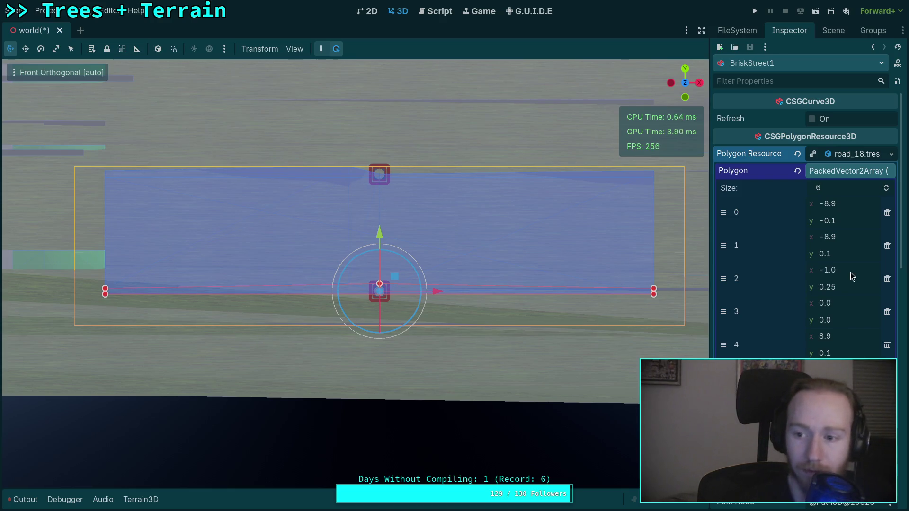
pyautogui.click(855, 302)
pyautogui.write('1')
pyautogui.click(847, 320)
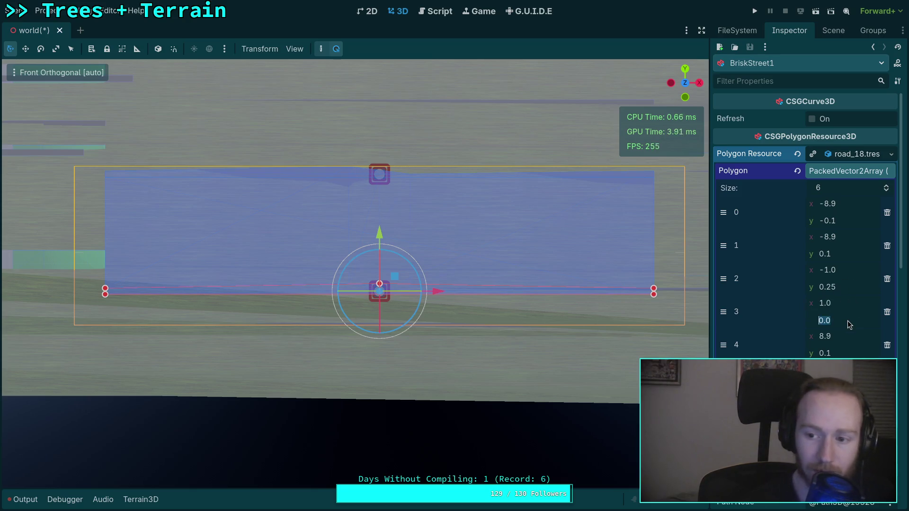
pyautogui.write('.25')
pyautogui.press('Return')
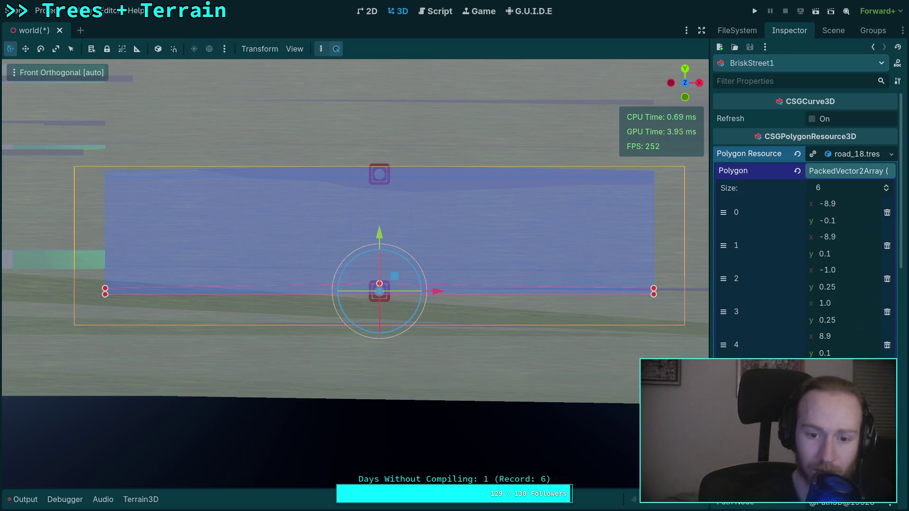
# Step: Reselect BriskStreet1 to refresh its road mesh, then view ElderDrive's polygon
pyautogui.click(833, 30)
pyautogui.click(795, 284)
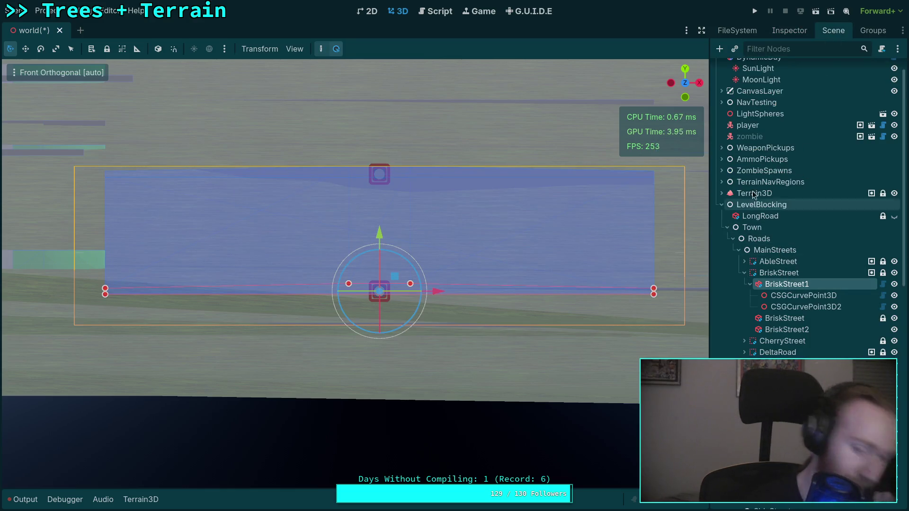
pyautogui.click(786, 30)
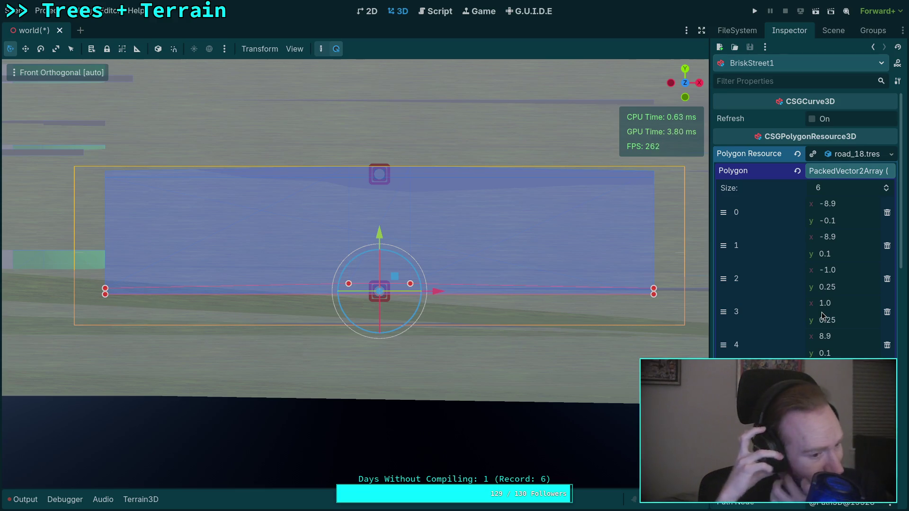
pyautogui.click(832, 33)
pyautogui.click(785, 369)
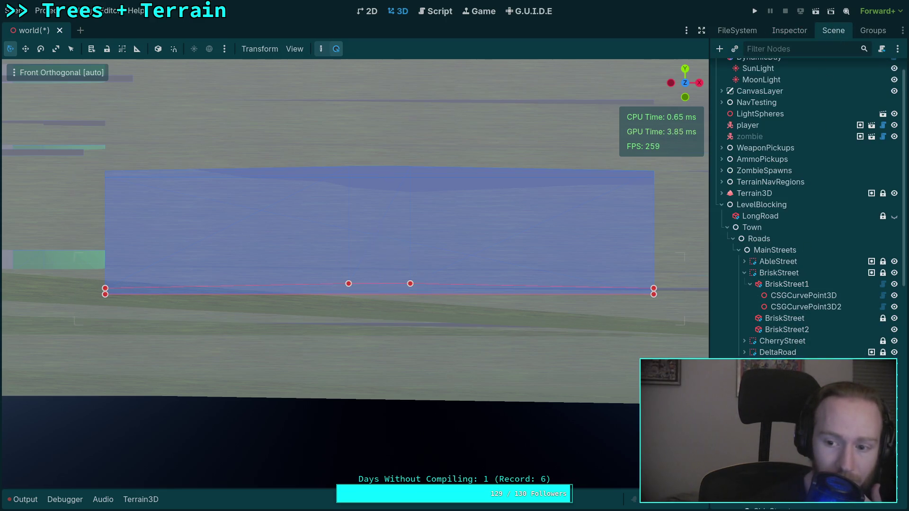
pyautogui.click(786, 32)
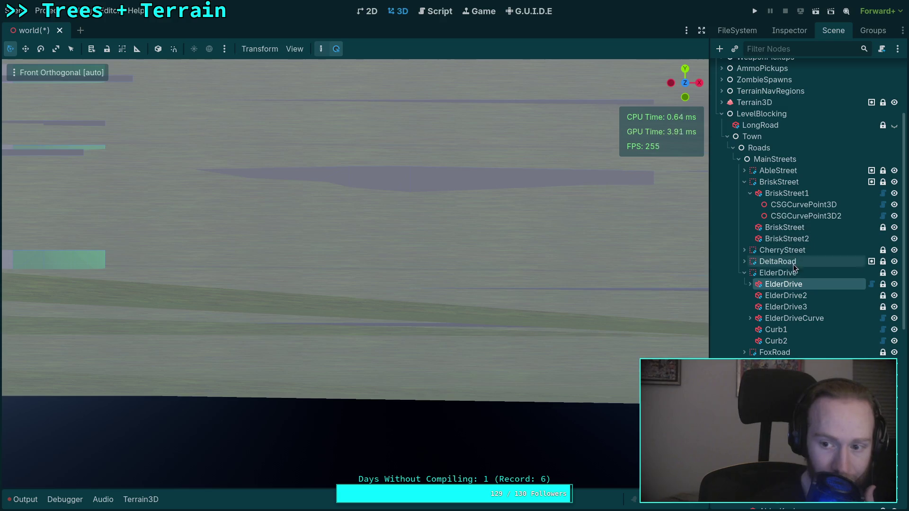
# Step: Look at ElderDriveCurve, then select BriskStreet1 and show its polygon properties
pyautogui.click(795, 319)
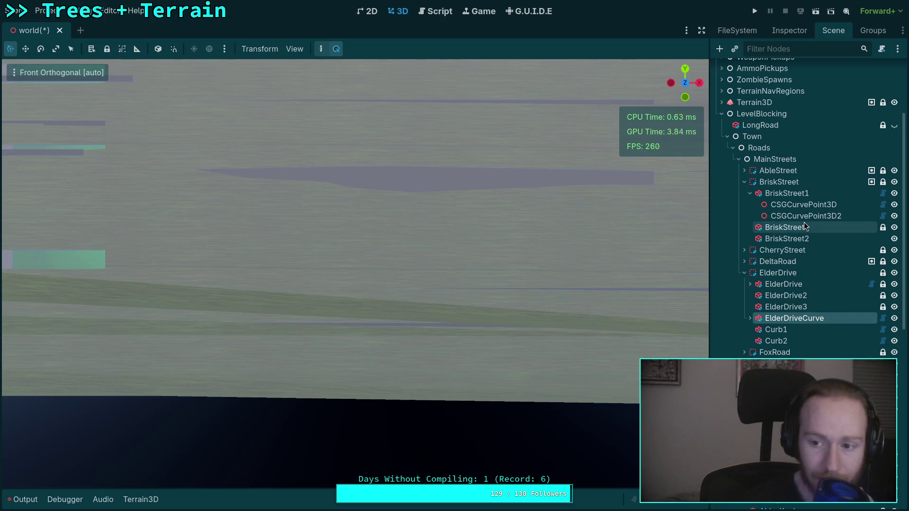
pyautogui.click(781, 181)
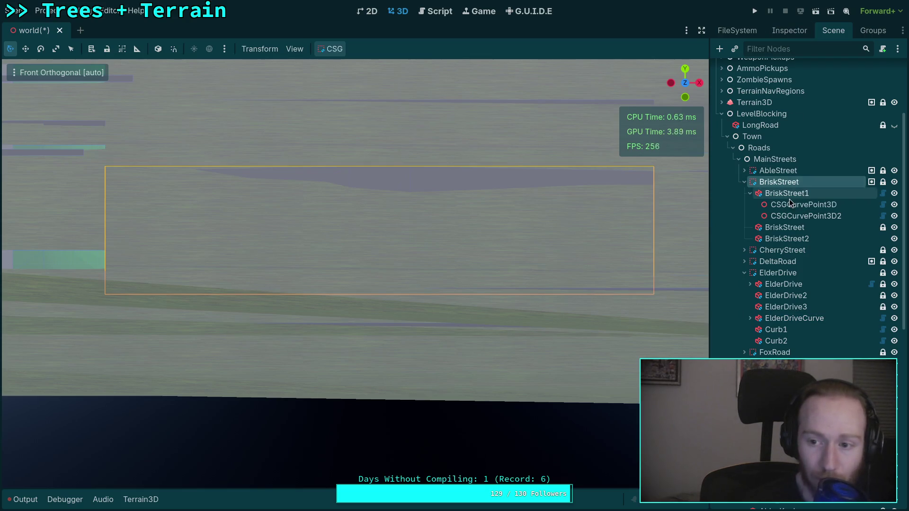
pyautogui.click(786, 193)
pyautogui.click(795, 35)
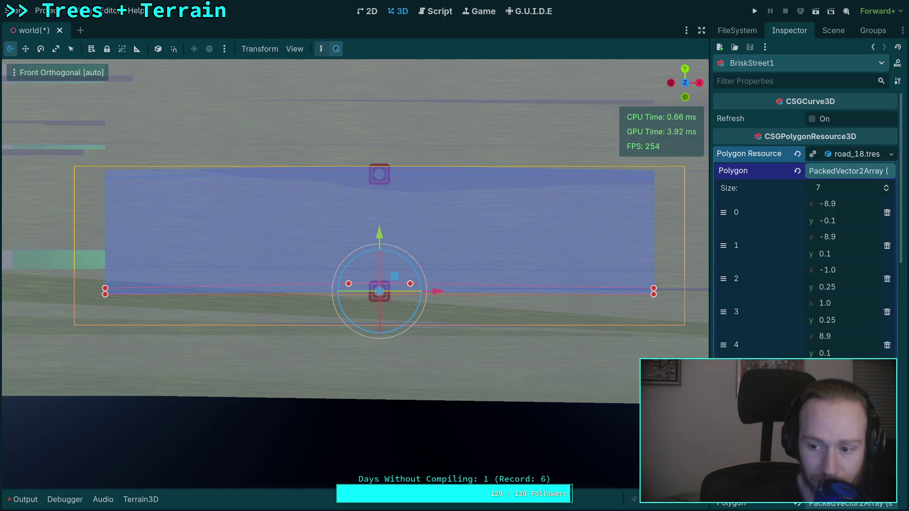
# Step: Move the new (0, 0) polygon entry to index 4 and set its x to 5
pyautogui.moveTo(723, 411); pyautogui.dragTo(724, 349)
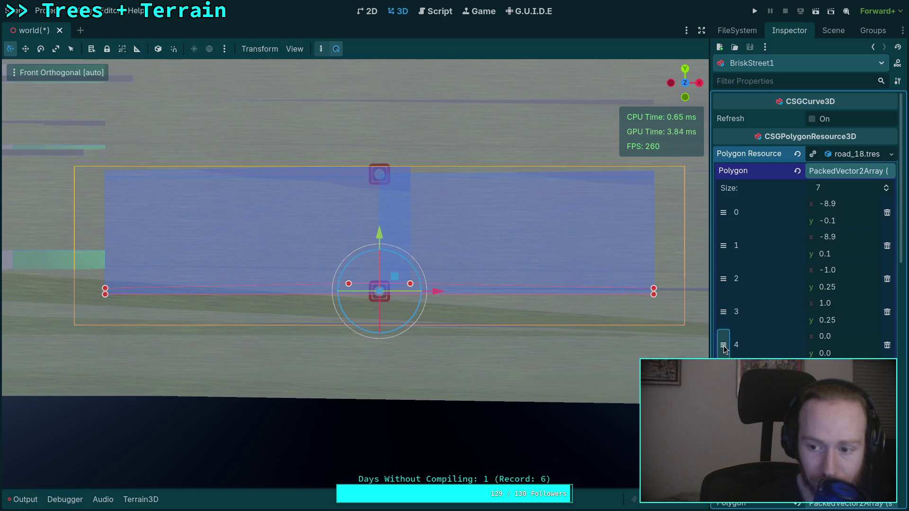
pyautogui.click(838, 349)
pyautogui.press('BackSpace')
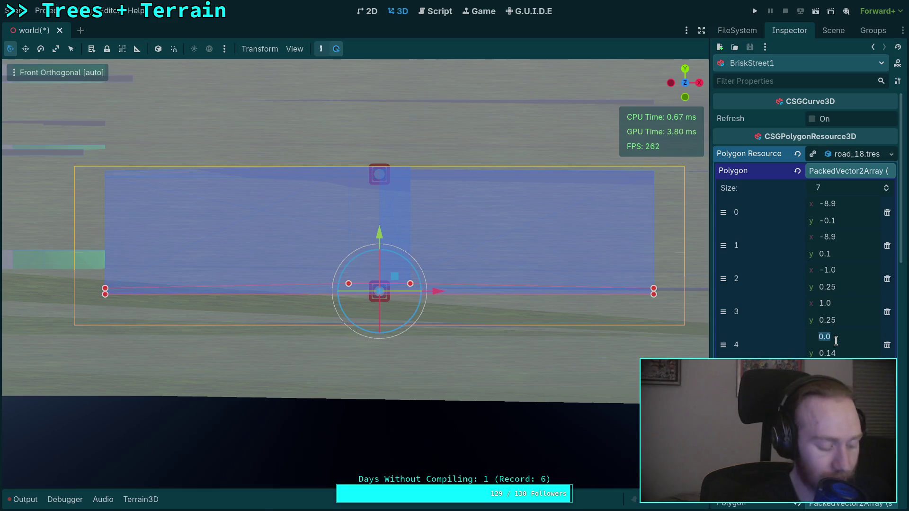
pyautogui.write('5')
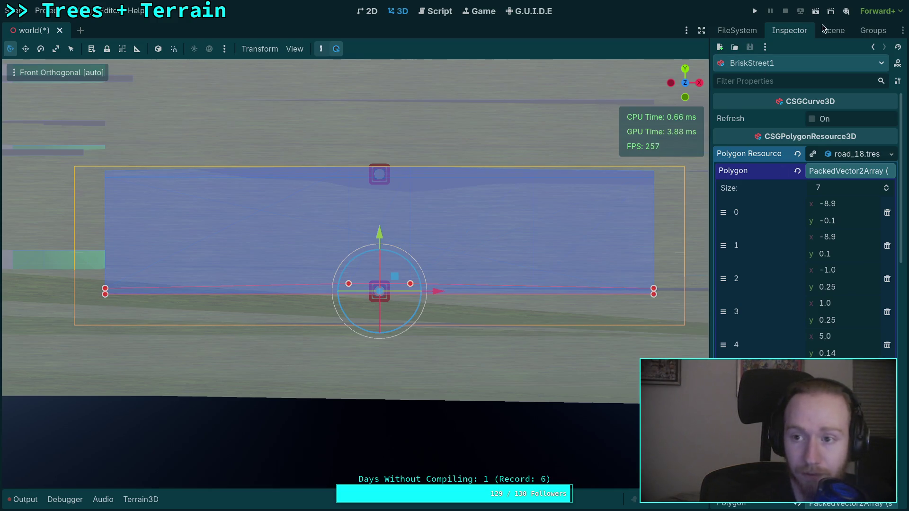
# Step: Refresh BriskStreet1 via its parent and recheck point 4's x value of 5.0
pyautogui.click(832, 31)
pyautogui.click(777, 273)
pyautogui.click(778, 284)
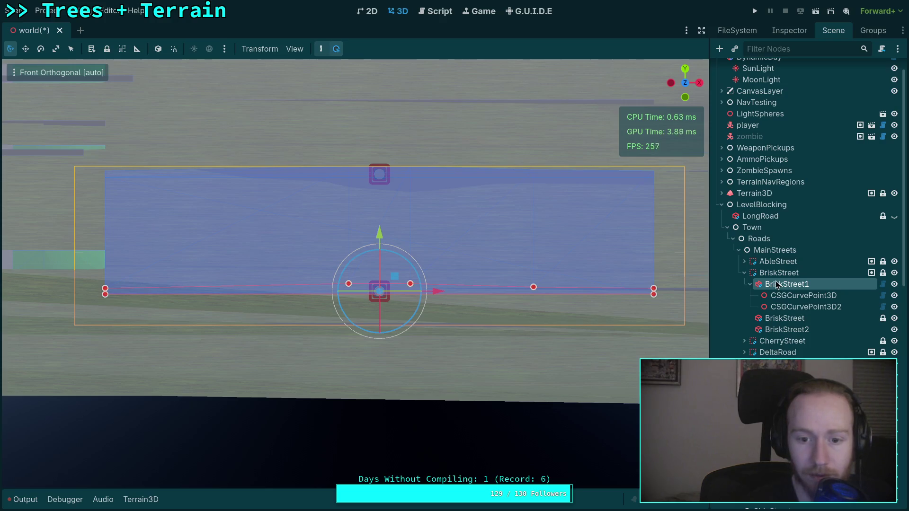
pyautogui.click(781, 30)
pyautogui.click(832, 337)
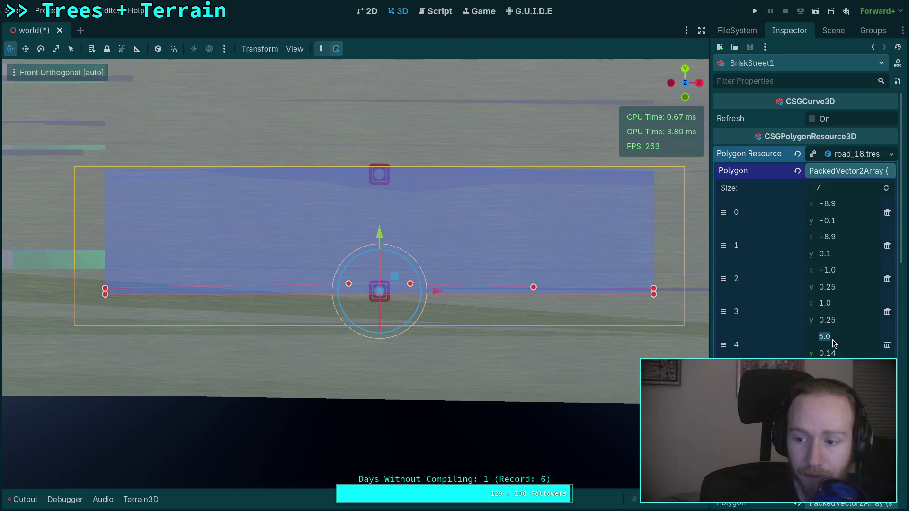
pyautogui.click(833, 30)
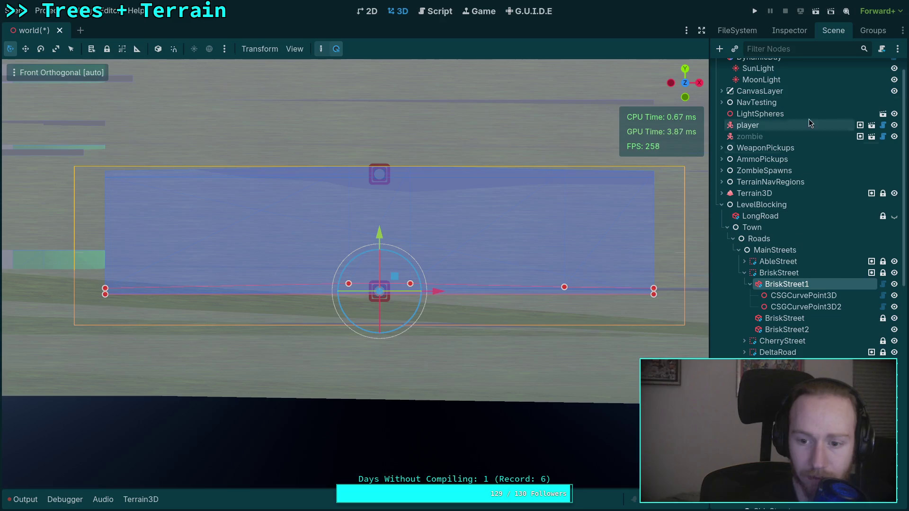
pyautogui.click(789, 30)
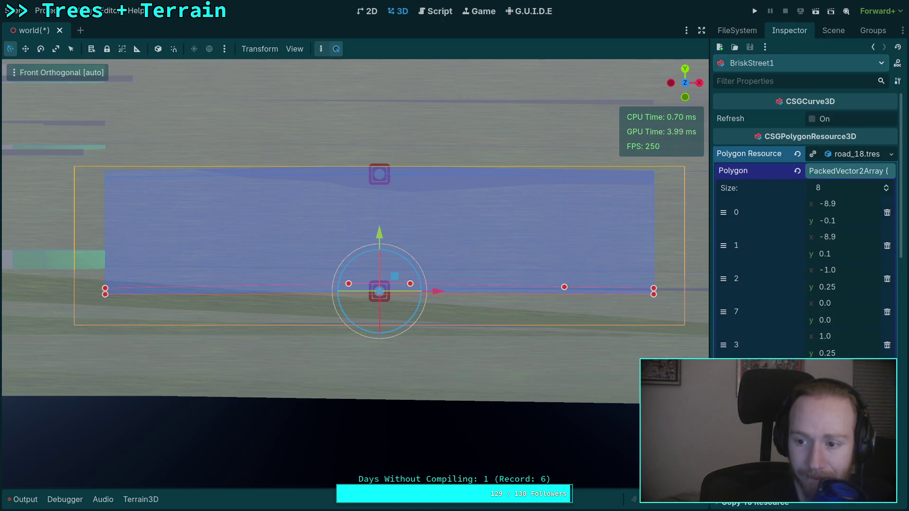
# Step: Set polygon point 2 to x -6.0 and y 0.14, then refresh BriskStreet1
pyautogui.click(824, 269)
pyautogui.write('-6')
pyautogui.click(838, 286)
pyautogui.press('BackSpace')
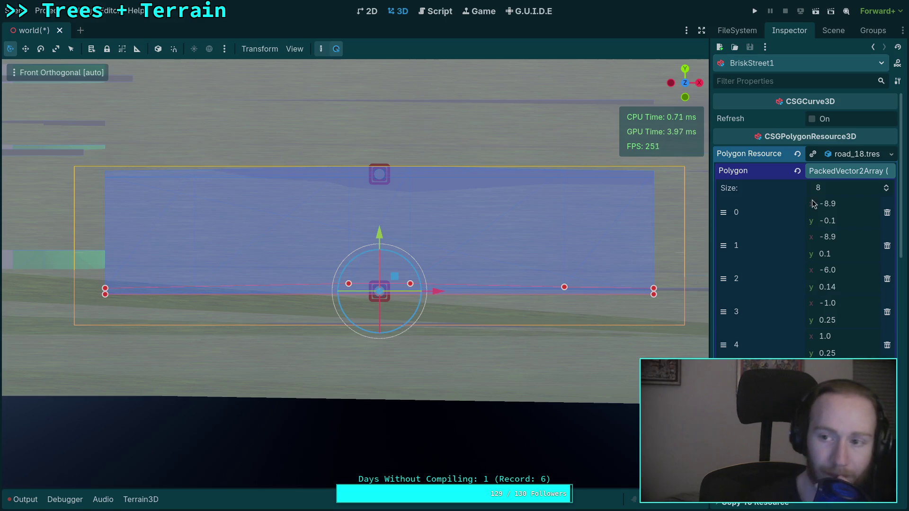
pyautogui.click(833, 30)
pyautogui.click(784, 285)
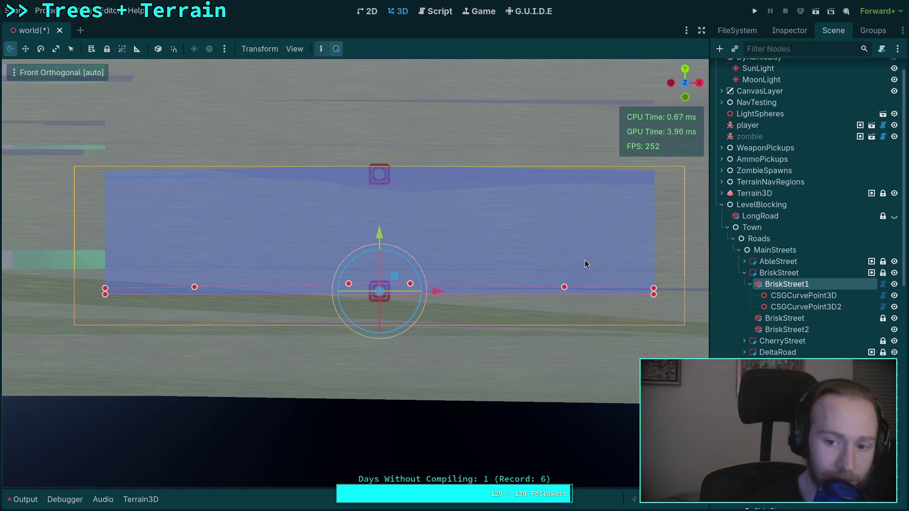
# Step: Frame the road's right end, refresh BriskStreet1, and adjust point 2's x to -7.0
pyautogui.scroll(2, 584, 257)
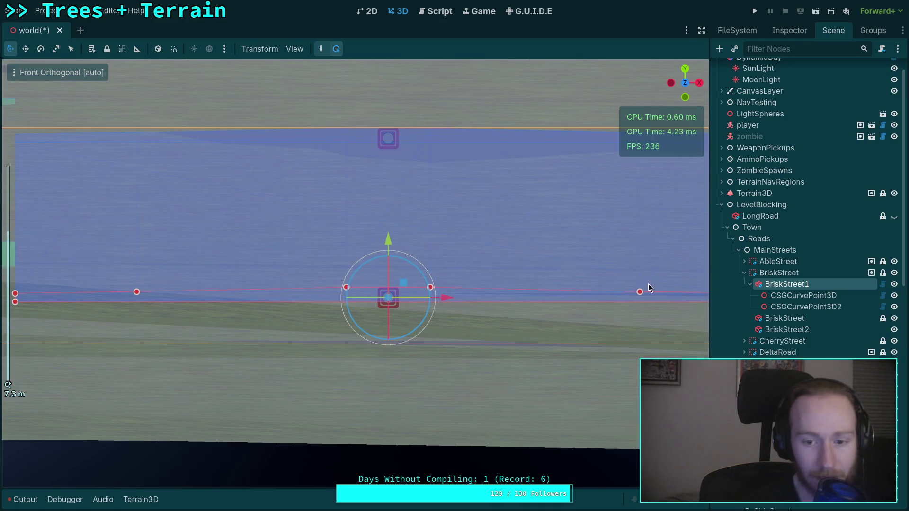
pyautogui.moveTo(648, 283); pyautogui.dragTo(459, 269)
pyautogui.scroll(3, 420, 262)
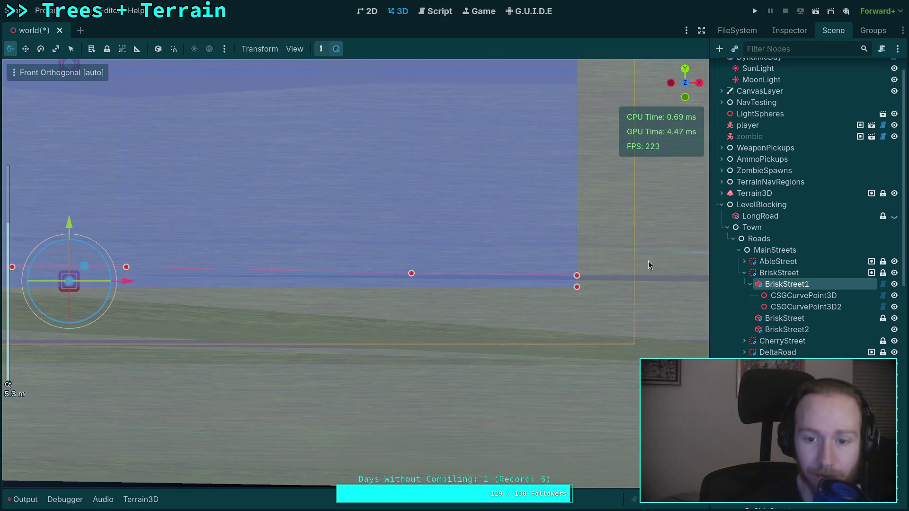
pyautogui.click(789, 30)
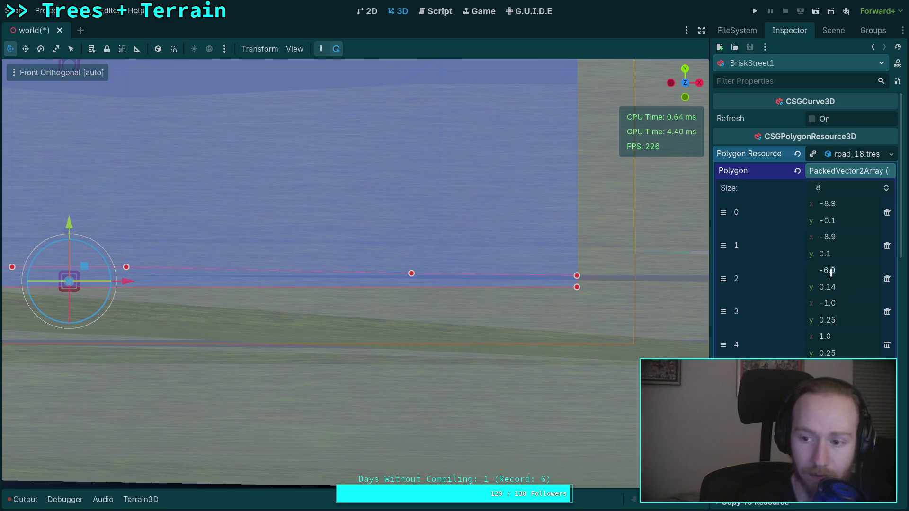
pyautogui.click(830, 31)
pyautogui.click(786, 274)
pyautogui.click(788, 282)
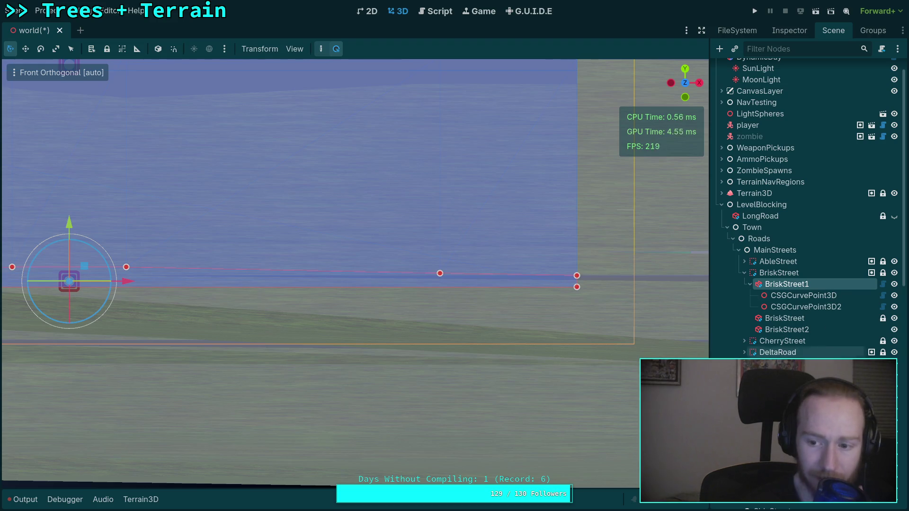
pyautogui.click(788, 31)
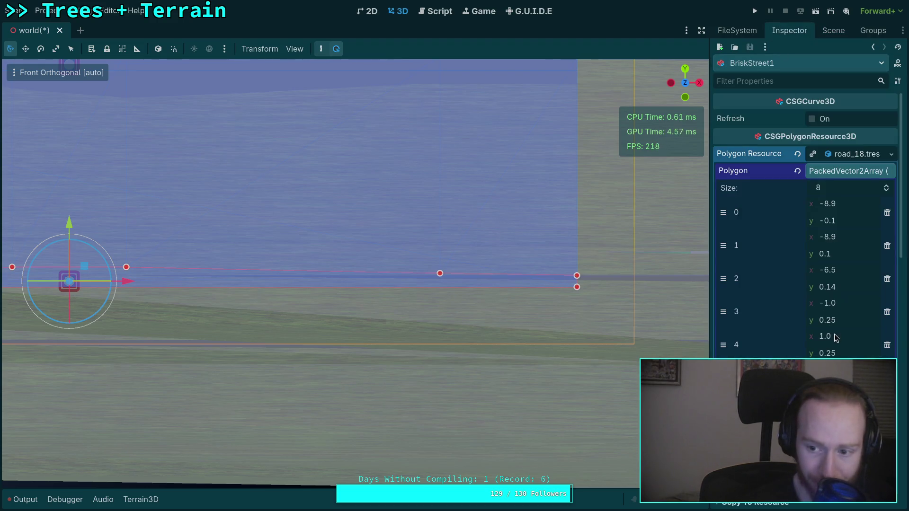
pyautogui.write('-8')
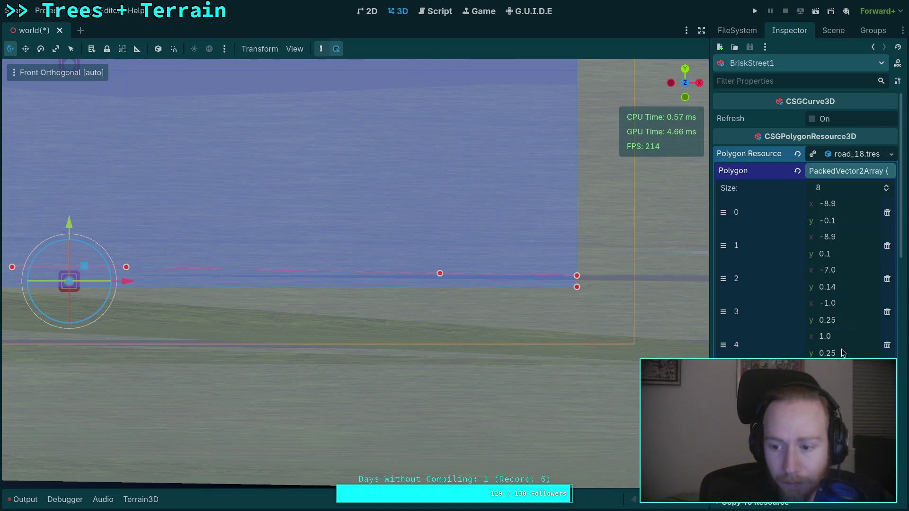
pyautogui.click(833, 30)
# Step: Save BriskStreet1's road_18.tres polygon resource from the Inspector
pyautogui.scroll(-3, 433, 263)
pyautogui.scroll(-2, 504, 270)
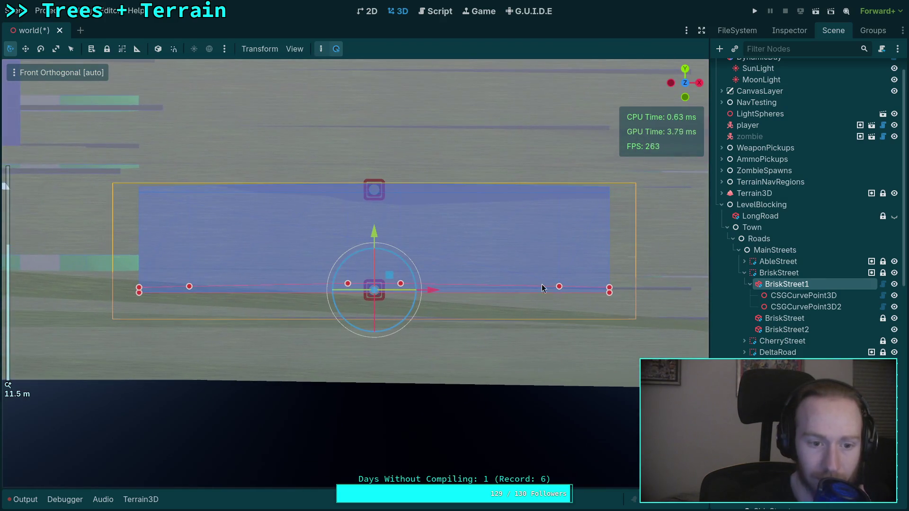
pyautogui.click(804, 295)
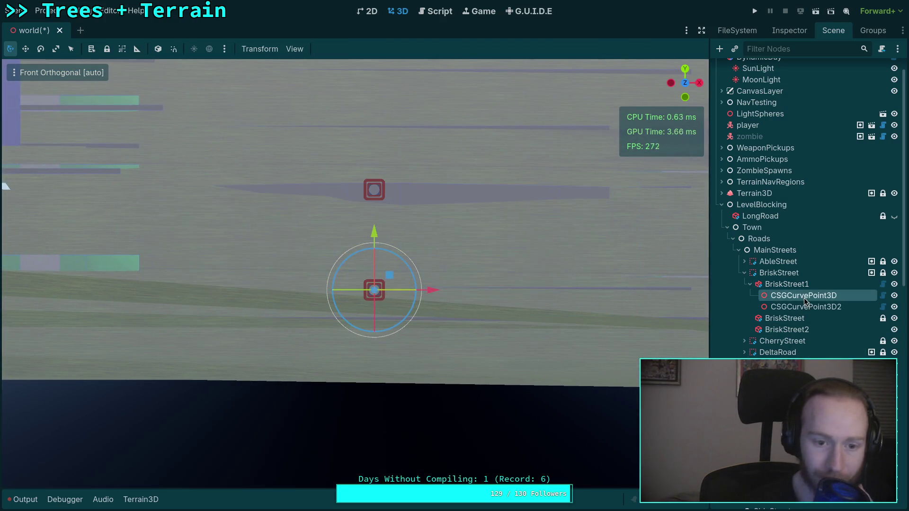
pyautogui.click(786, 284)
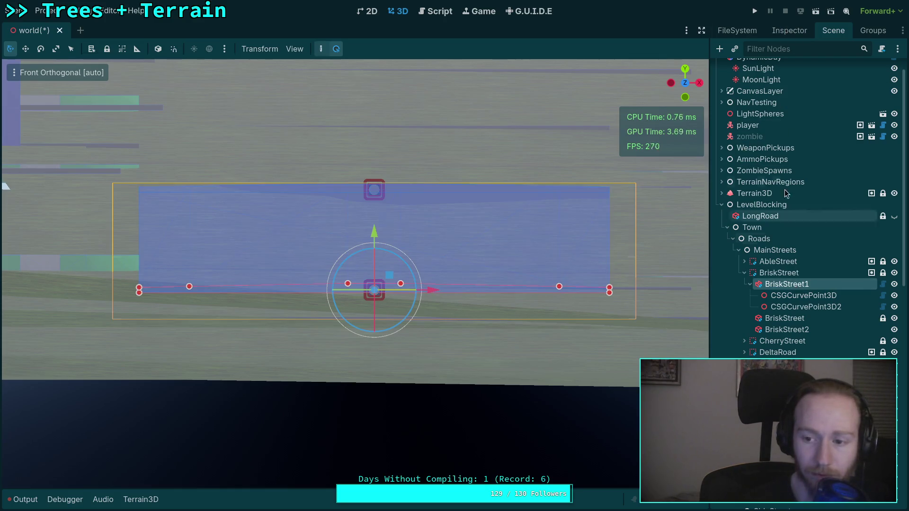
pyautogui.click(789, 30)
pyautogui.click(890, 156)
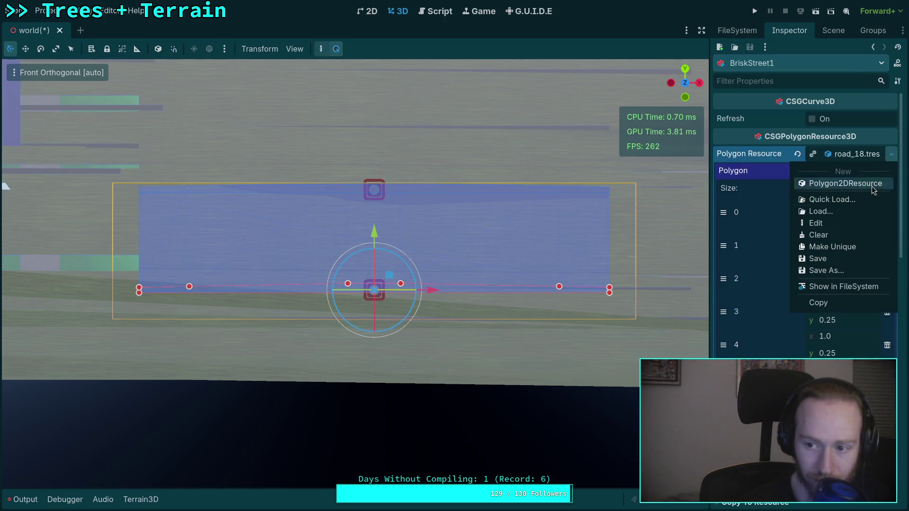
pyautogui.click(835, 260)
# Step: Save the world scene with Ctrl+S and orbit into a perspective view
pyautogui.hotkey('ctrl', 's')
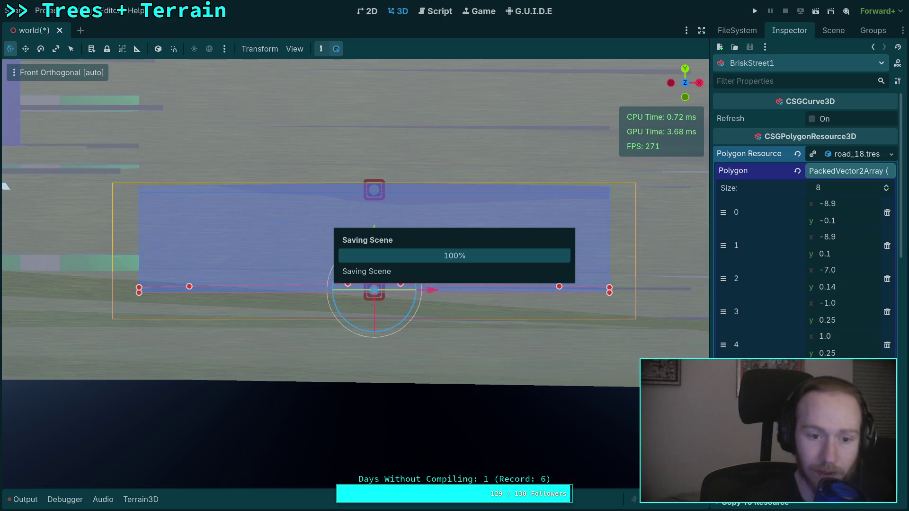
pyautogui.moveTo(519, 217); pyautogui.dragTo(440, 261)
pyautogui.click(384, 284)
pyautogui.scroll(5, 383, 283)
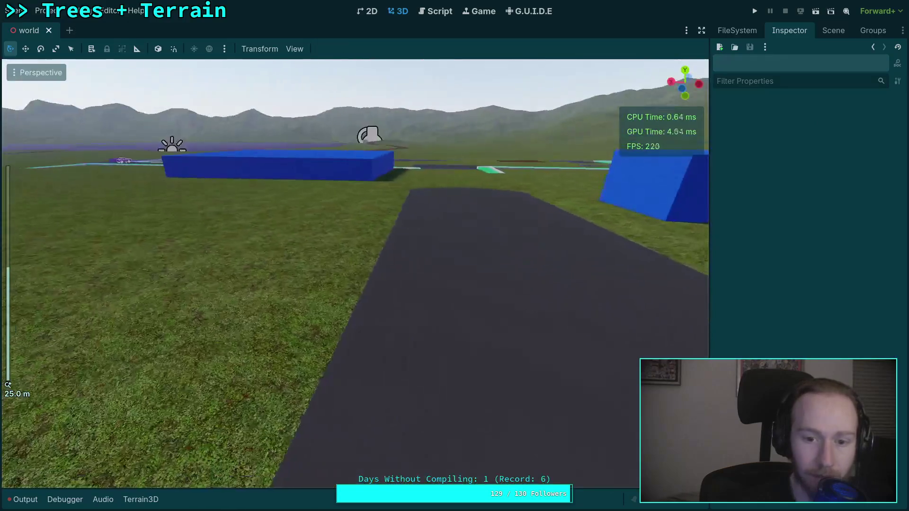
pyautogui.moveTo(355, 274)
pyautogui.mouseDown()
pyautogui.moveTo(217, 269)
pyautogui.moveTo(4, 220)
pyautogui.moveTo(673, 266)
pyautogui.mouseUp()
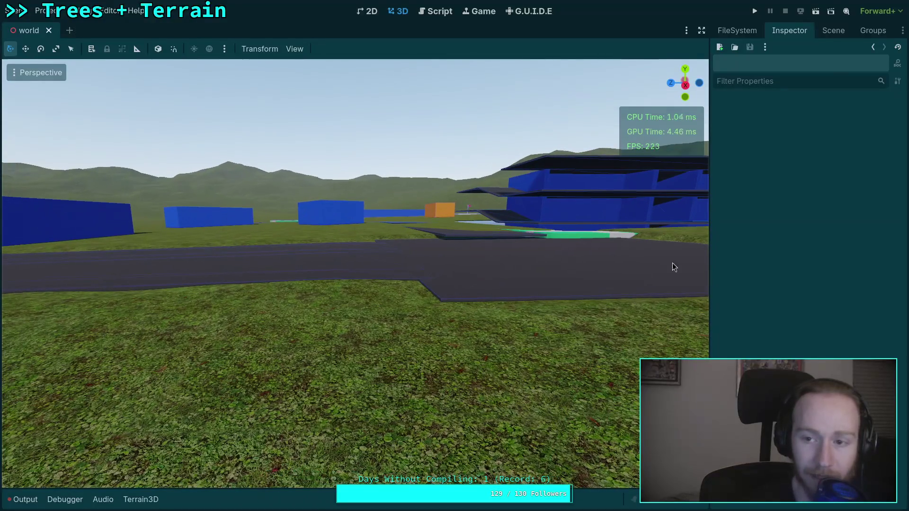
pyautogui.click(834, 34)
pyautogui.click(787, 295)
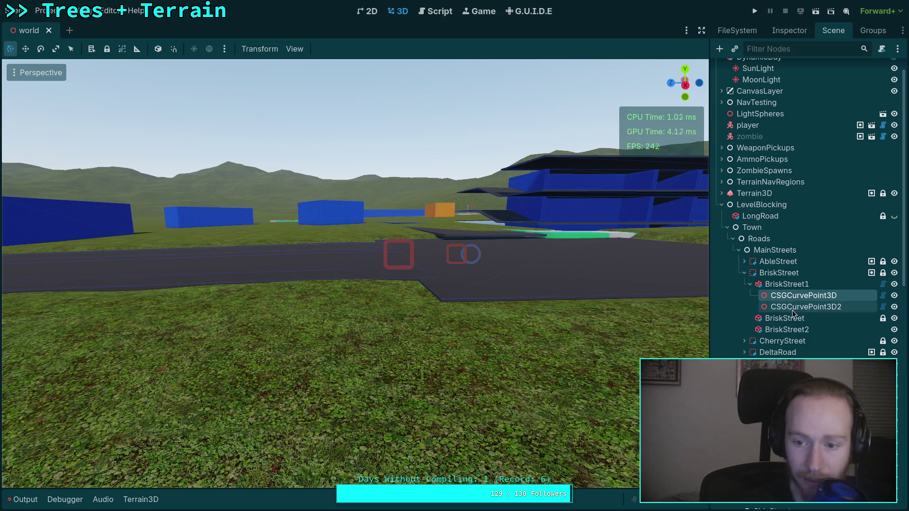
pyautogui.click(793, 309)
pyautogui.keyDown('ctrl'); pyautogui.click(802, 298); pyautogui.keyUp('ctrl')
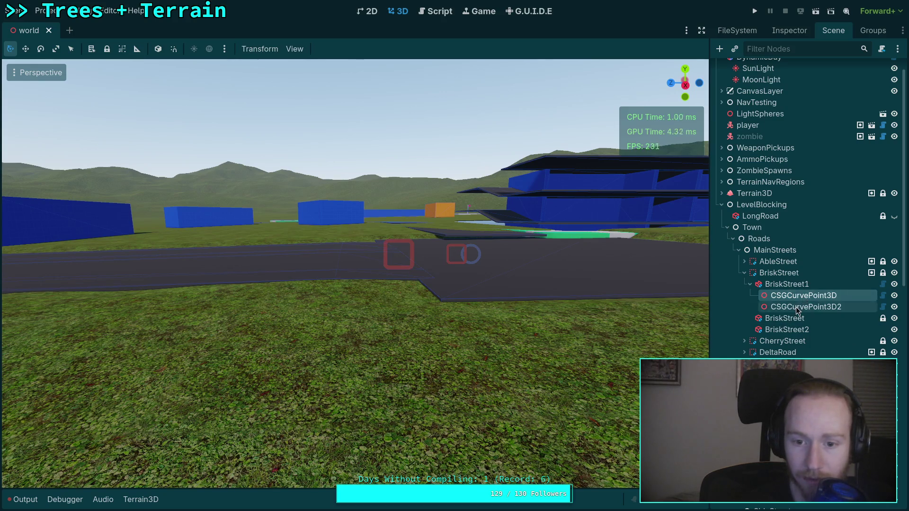
pyautogui.click(804, 306)
pyautogui.scroll(-3, 418, 283)
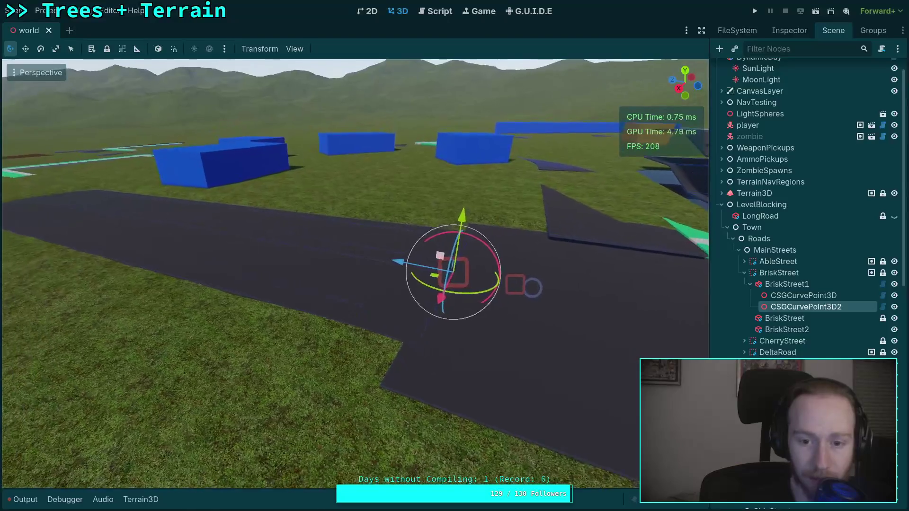
pyautogui.moveTo(414, 285); pyautogui.dragTo(417, 286)
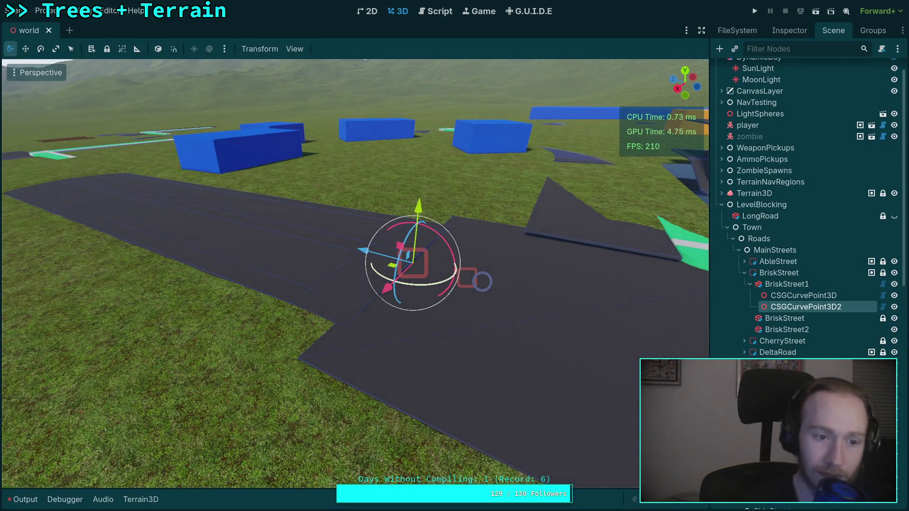
pyautogui.click(803, 295)
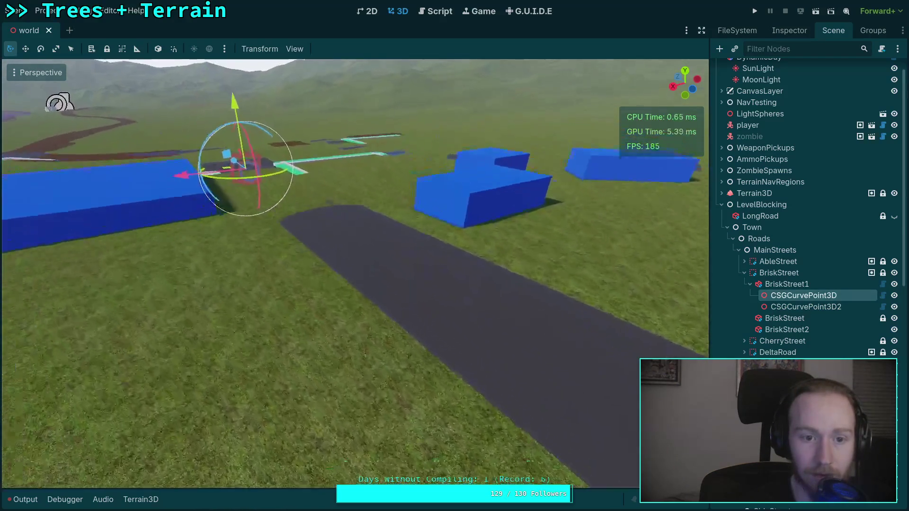
pyautogui.press('w')
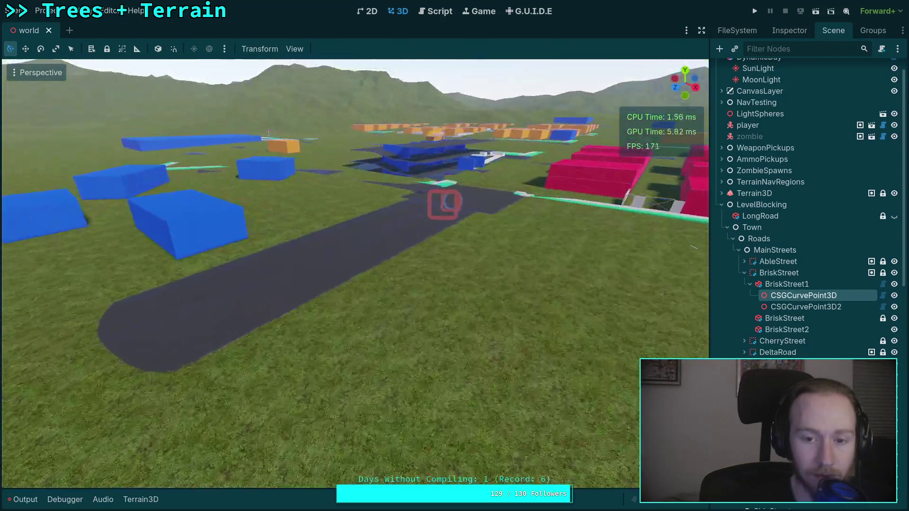
pyautogui.press('w')
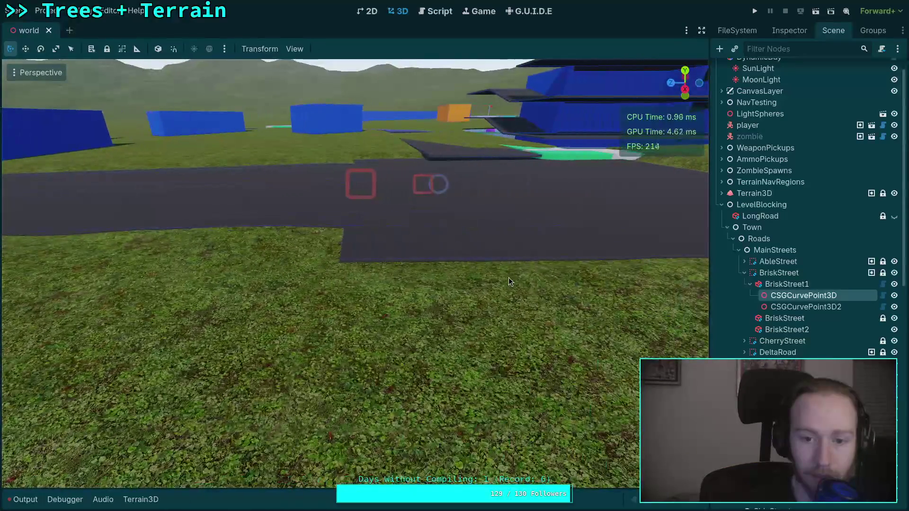
pyautogui.doubleClick(805, 306)
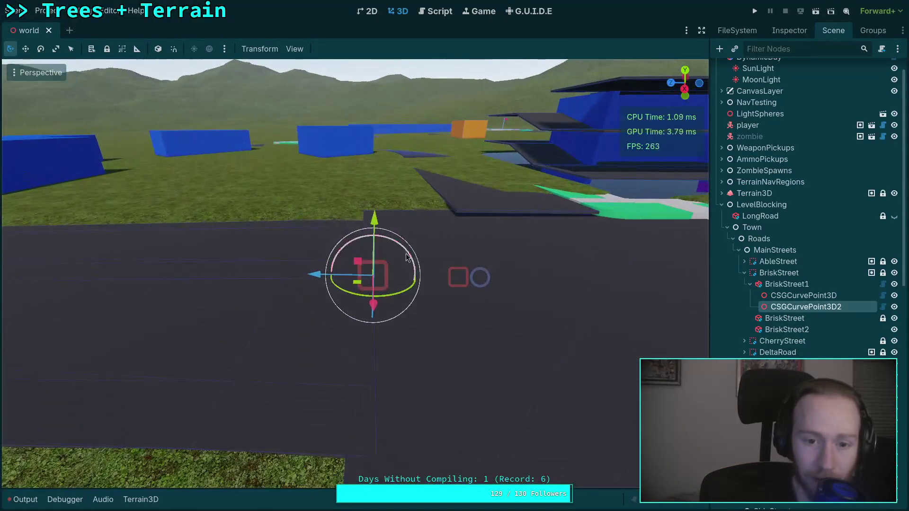
pyautogui.moveTo(364, 243); pyautogui.dragTo(387, 244)
pyautogui.hotkey('ctrl', 'z')
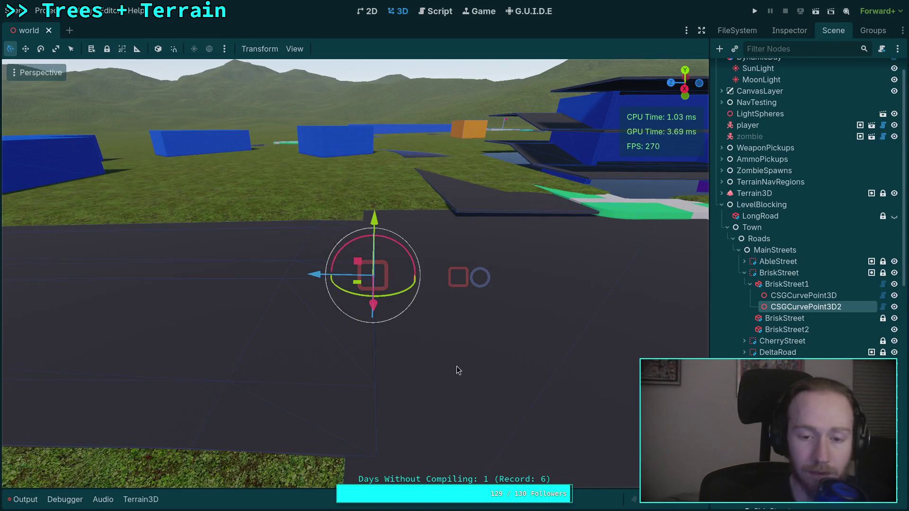
pyautogui.scroll(-8, 458, 370)
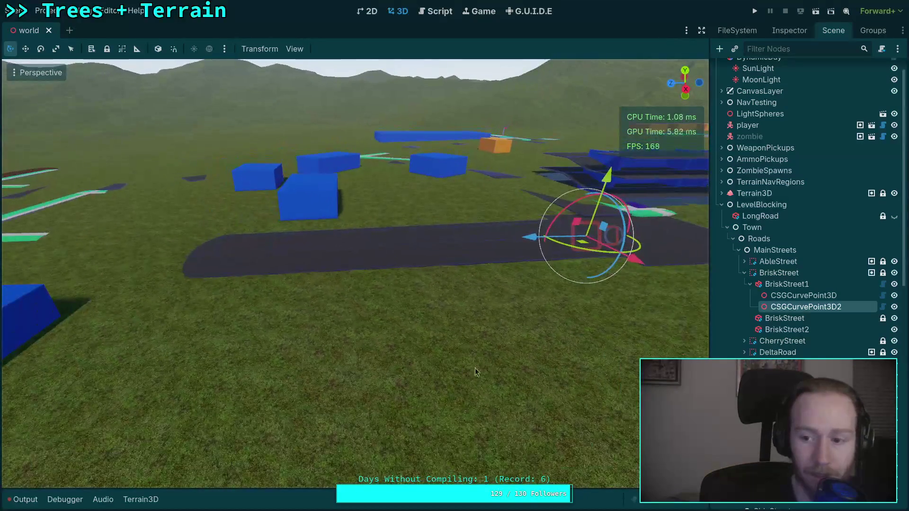
pyautogui.click(803, 295)
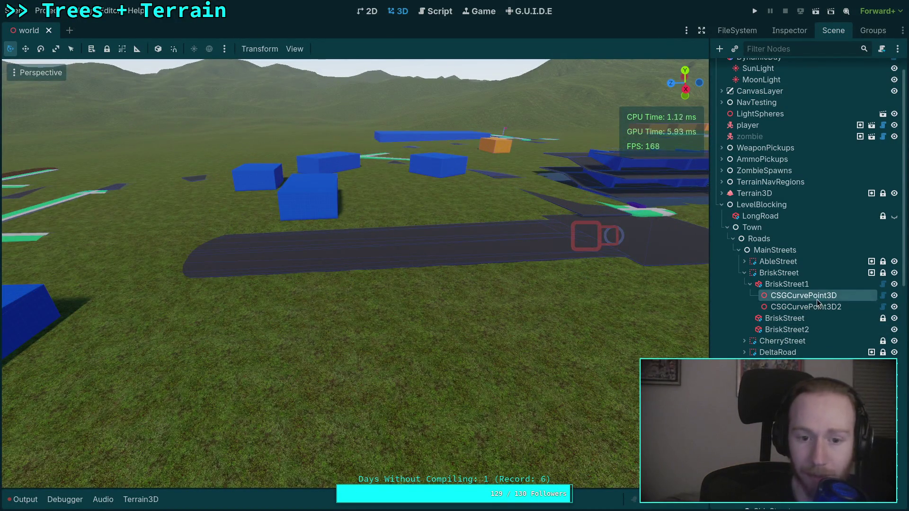
pyautogui.press('a')
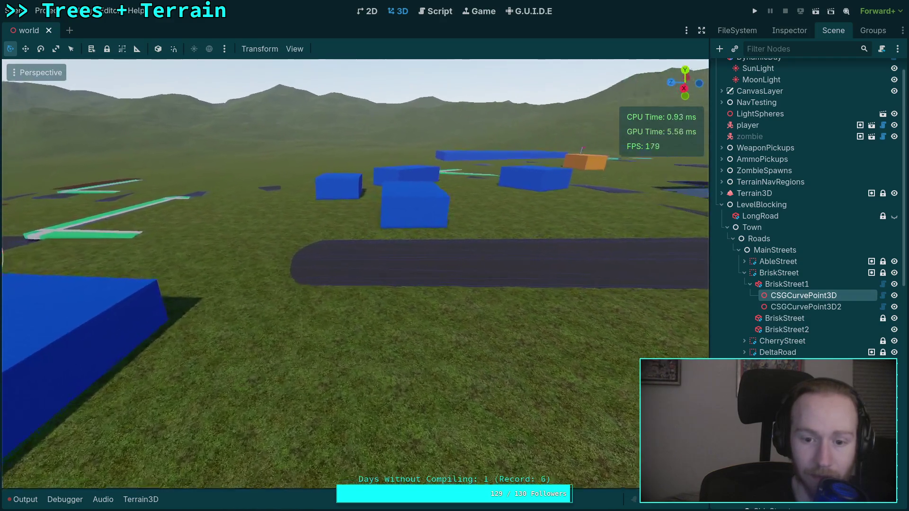
# Step: Duplicate the first curve point into CSGCurvePoint3D3 and drag it along the road
pyautogui.rightClick(804, 293)
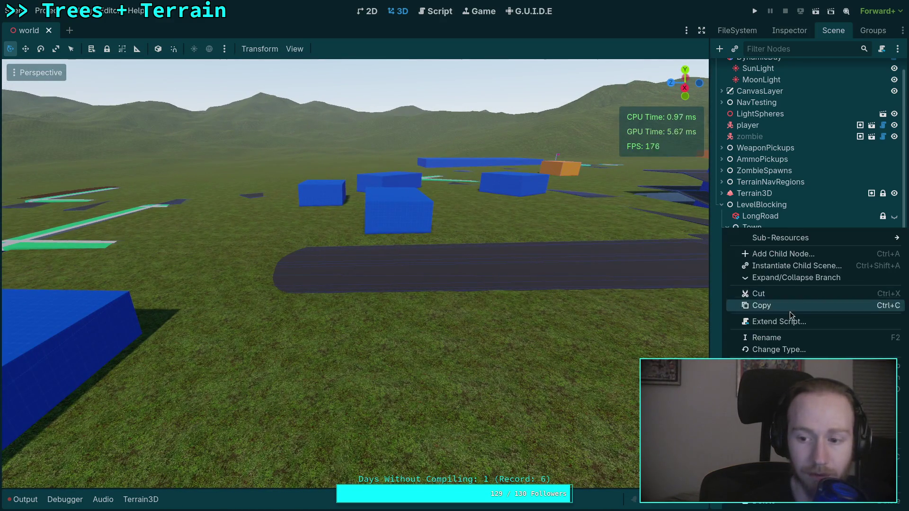
pyautogui.click(804, 389)
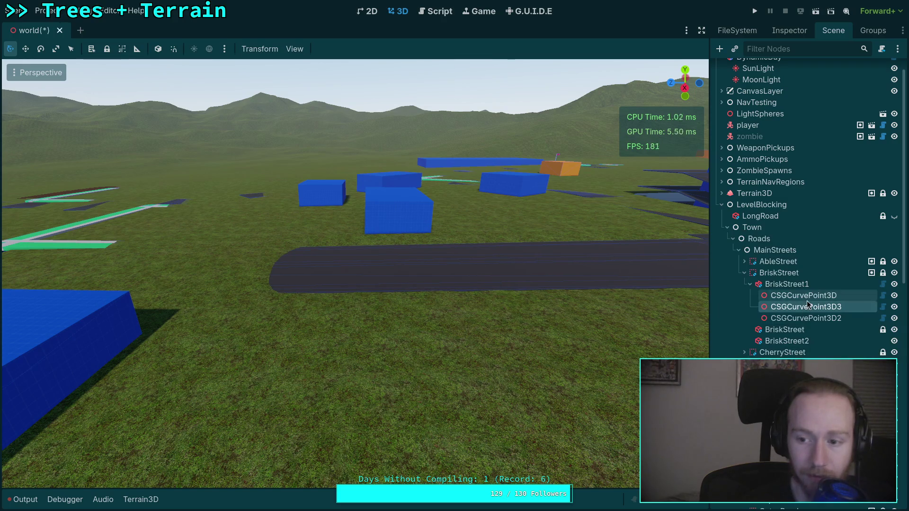
pyautogui.press('f')
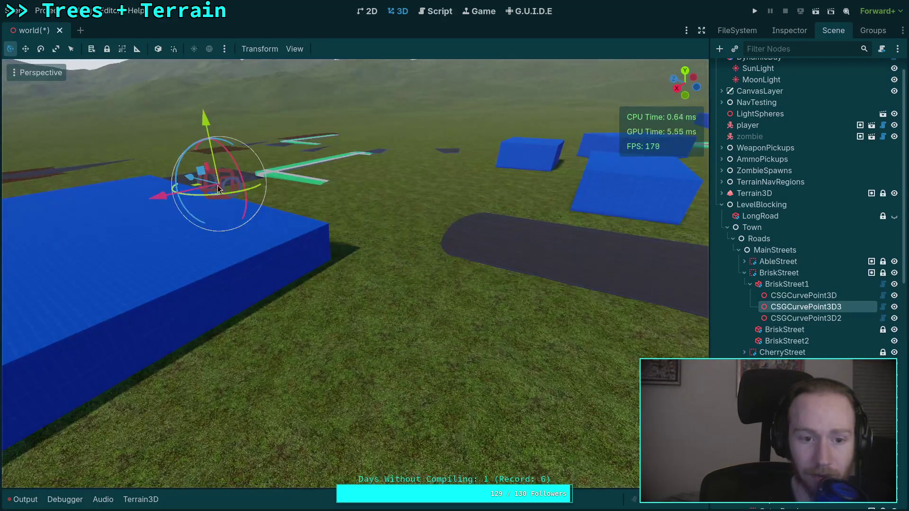
pyautogui.moveTo(190, 181)
pyautogui.mouseDown()
pyautogui.moveTo(592, 246)
pyautogui.moveTo(616, 206)
pyautogui.moveTo(621, 226)
pyautogui.mouseUp()
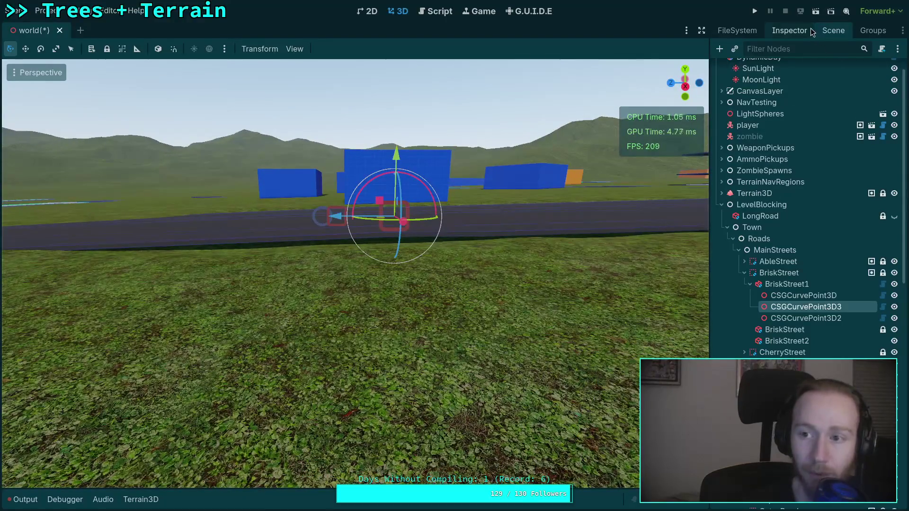
# Step: Set CSGCurvePoint3D3's Straight Length to 0.0 and nudge it along and slightly up
pyautogui.click(788, 30)
pyautogui.click(858, 118)
pyautogui.press('BackSpace')
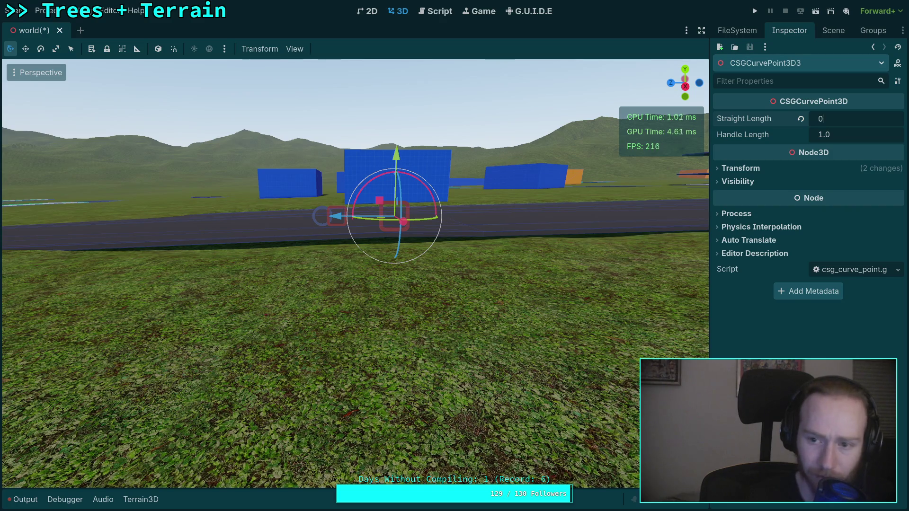
pyautogui.press('Return')
pyautogui.press('w')
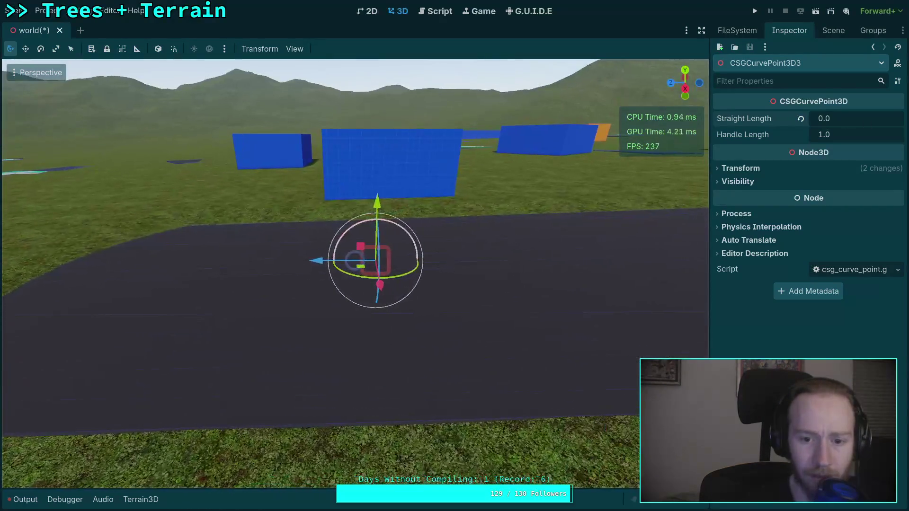
pyautogui.moveTo(314, 260)
pyautogui.mouseDown()
pyautogui.moveTo(284, 258)
pyautogui.moveTo(293, 259)
pyautogui.mouseUp()
pyautogui.moveTo(345, 203)
pyautogui.mouseDown()
pyautogui.moveTo(346, 168)
pyautogui.moveTo(354, 198)
pyautogui.mouseUp()
pyautogui.press('s')
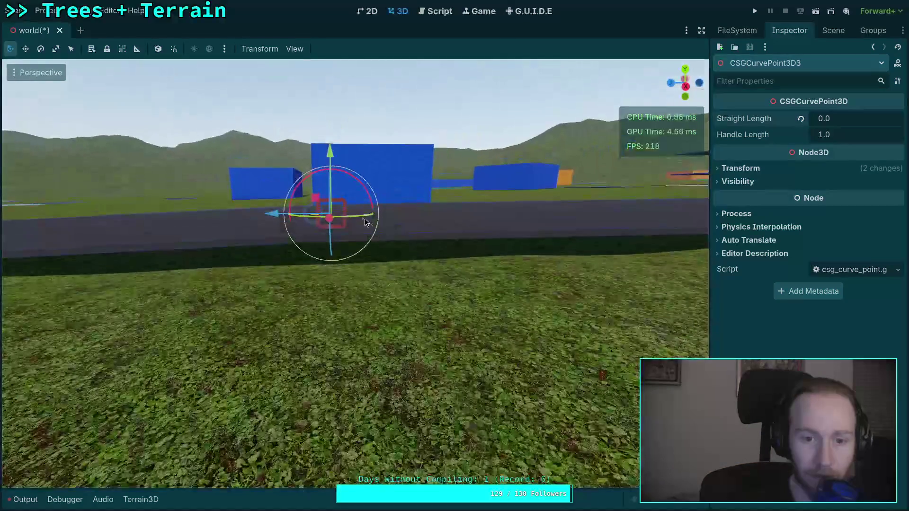
pyautogui.moveTo(330, 153)
pyautogui.mouseDown()
pyautogui.moveTo(330, 182)
pyautogui.moveTo(329, 156)
pyautogui.mouseUp()
# Step: Freely rotate CSGCurvePoint3D3 to align it with the road
pyautogui.click(848, 136)
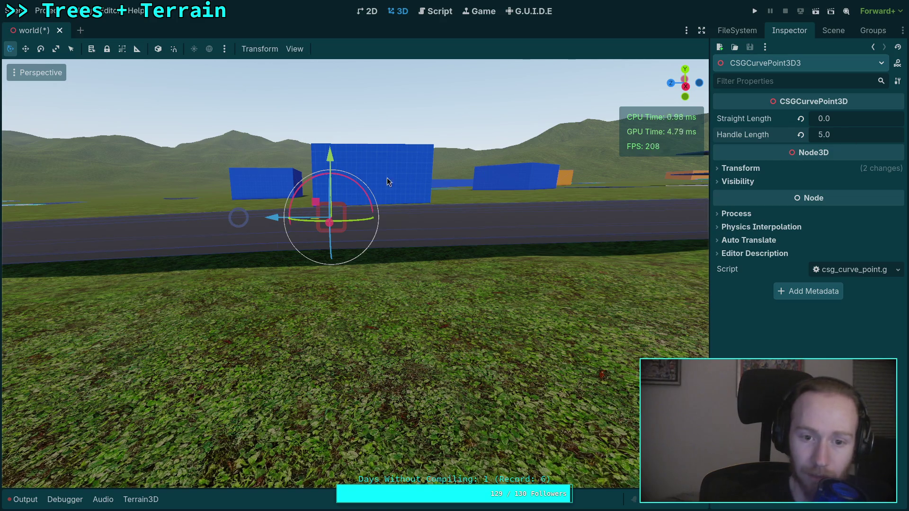
pyautogui.press('r')
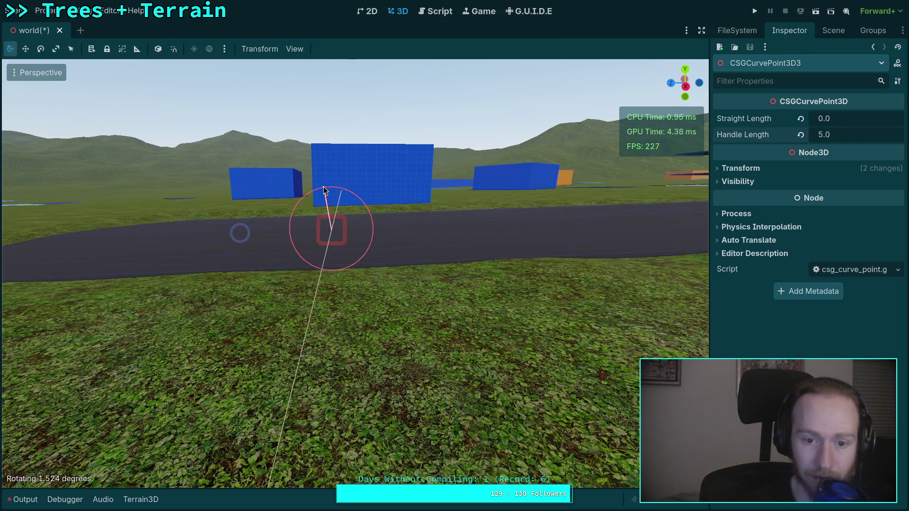
pyautogui.click(323, 190)
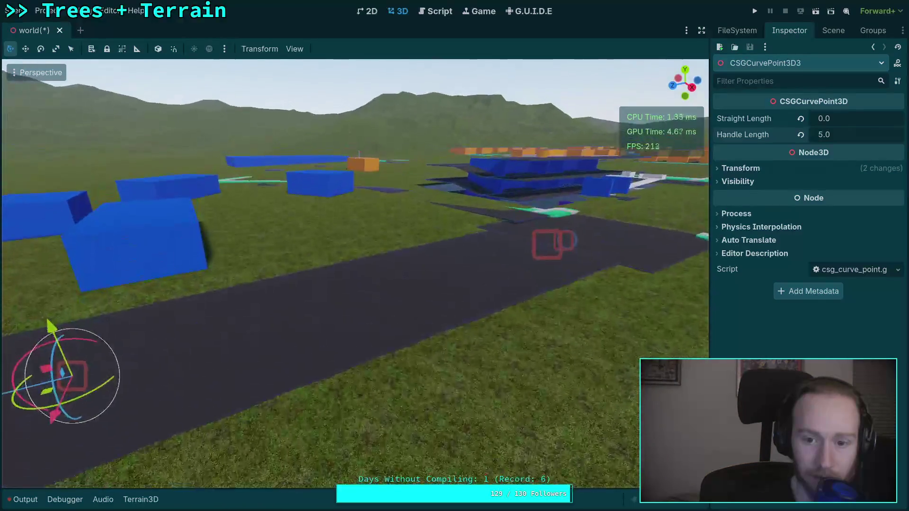
pyautogui.press('w')
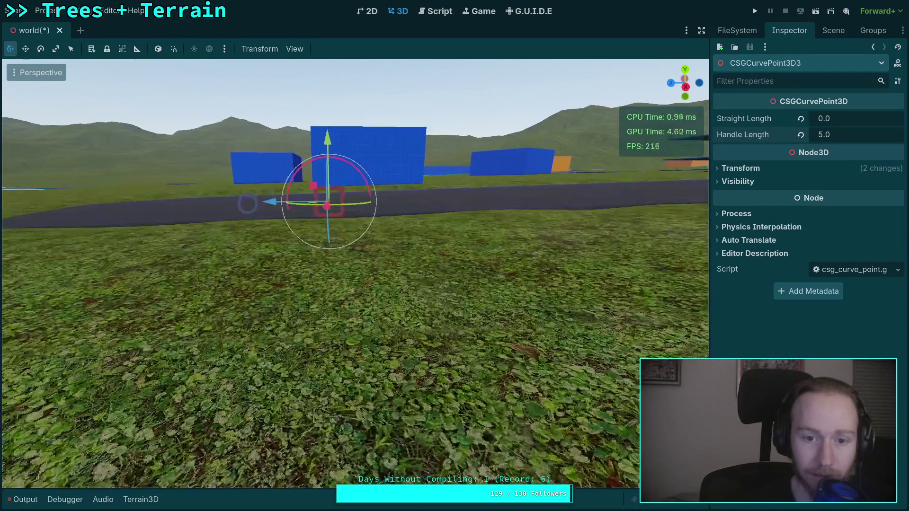
pyautogui.moveTo(427, 275); pyautogui.dragTo(427, 179)
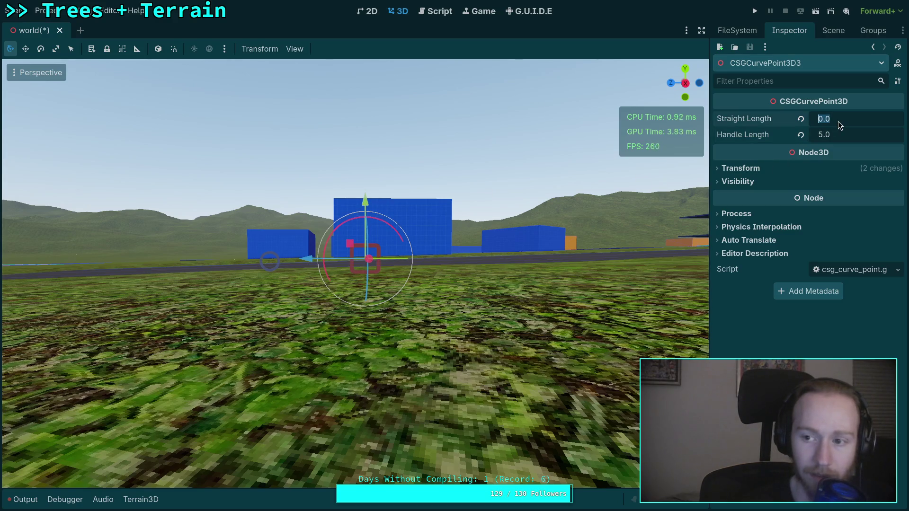
pyautogui.moveTo(428, 204); pyautogui.dragTo(428, 279)
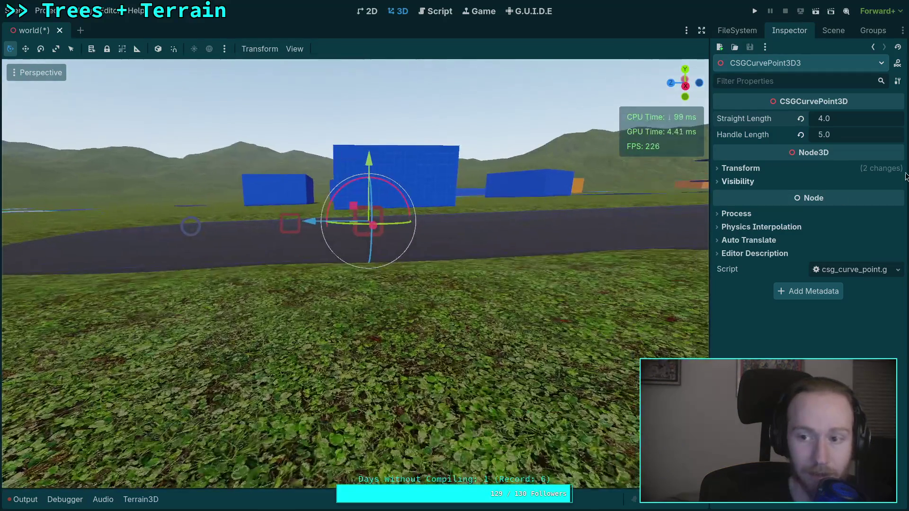
# Step: Set Straight Length to 8 and fine-tune the curve point's height onto the terrain
pyautogui.click(854, 120)
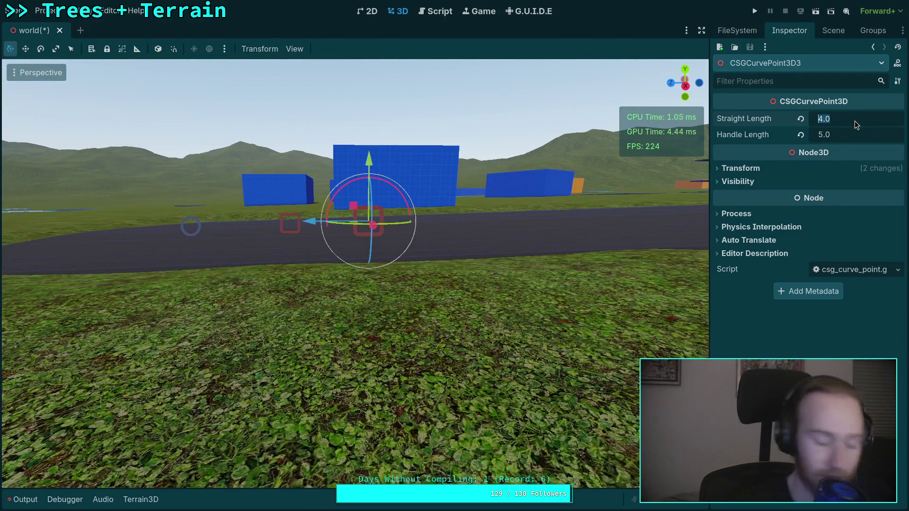
pyautogui.write('8')
pyautogui.moveTo(536, 185)
pyautogui.mouseDown()
pyautogui.moveTo(648, 189)
pyautogui.moveTo(624, 187)
pyautogui.moveTo(647, 180)
pyautogui.moveTo(519, 186)
pyautogui.mouseUp()
pyautogui.moveTo(370, 170); pyautogui.dragTo(368, 168)
pyautogui.scroll(3, 368, 169)
pyautogui.scroll(5, 377, 176)
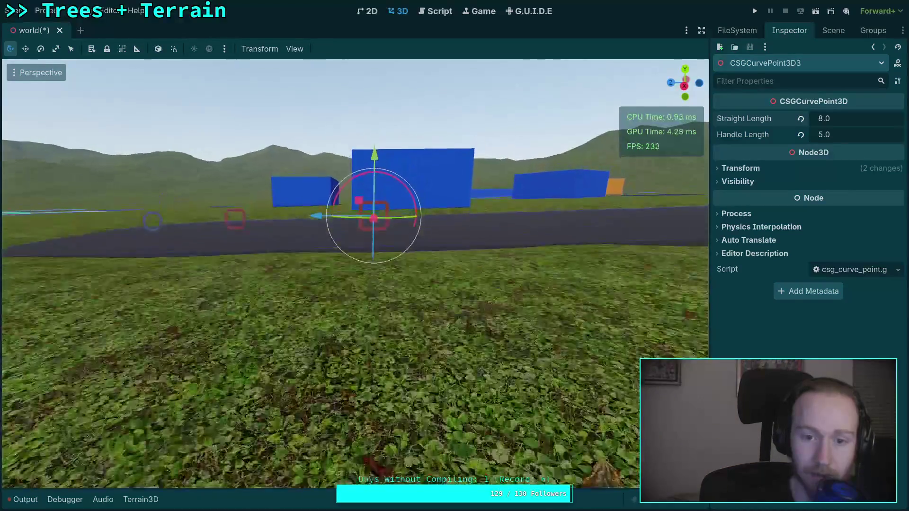
pyautogui.moveTo(357, 169); pyautogui.dragTo(358, 175)
pyautogui.scroll(-5, 355, 274)
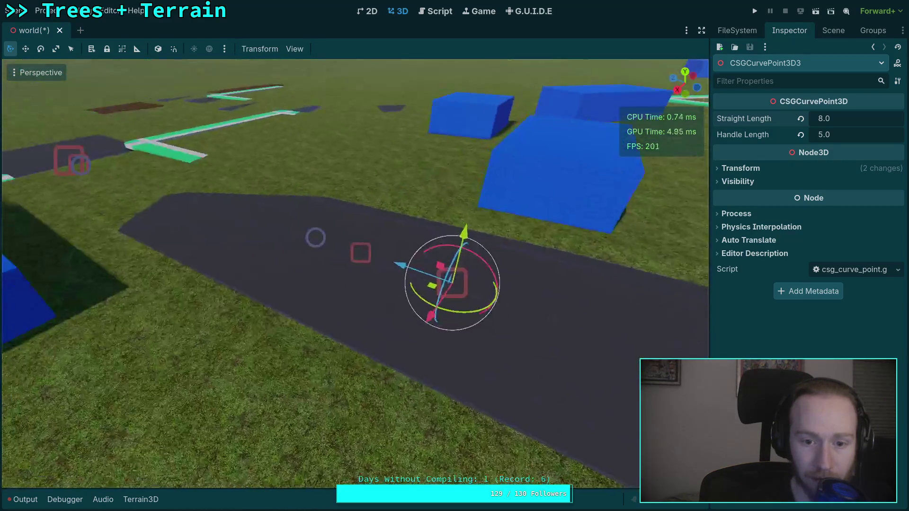
pyautogui.rightClick(365, 170)
pyautogui.click(833, 30)
# Step: Select BriskStreet1 and set its CSGPolygon3D Path Simplify Angle to 0.5
pyautogui.press('Up')
pyautogui.press('Up')
pyautogui.click(785, 33)
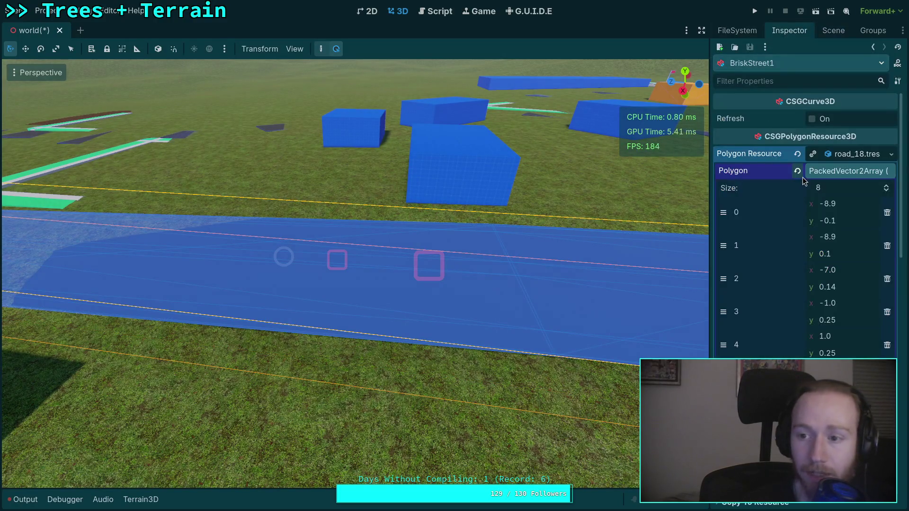
pyautogui.click(855, 157)
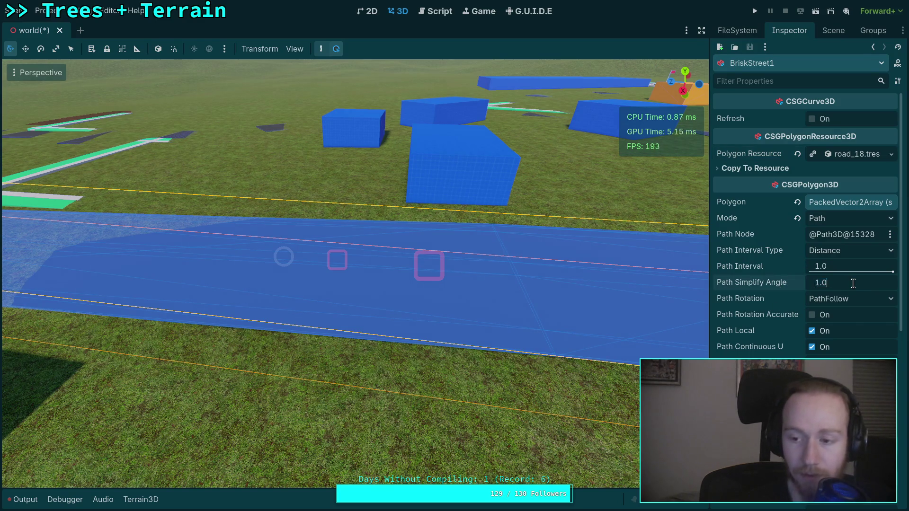
pyautogui.write('0.5')
pyautogui.press('Return')
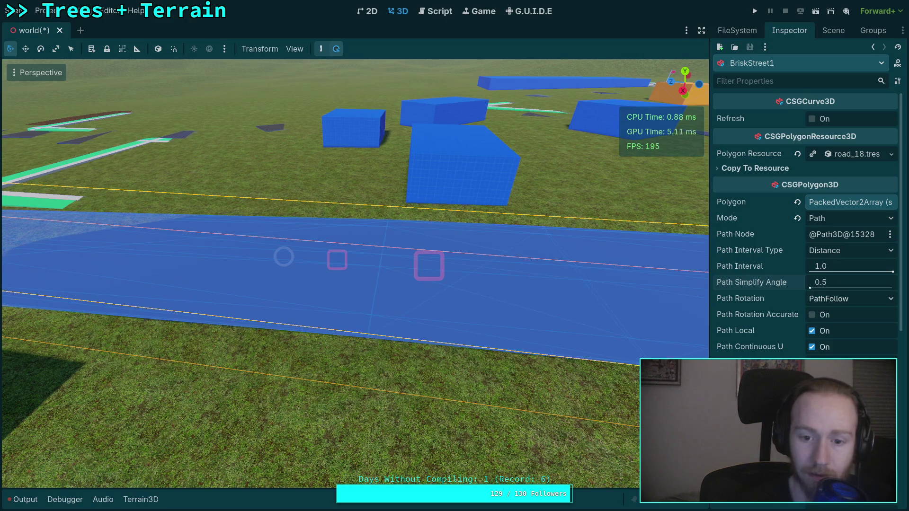
# Step: Fly the camera over and around the road to inspect its surface
pyautogui.press('w')
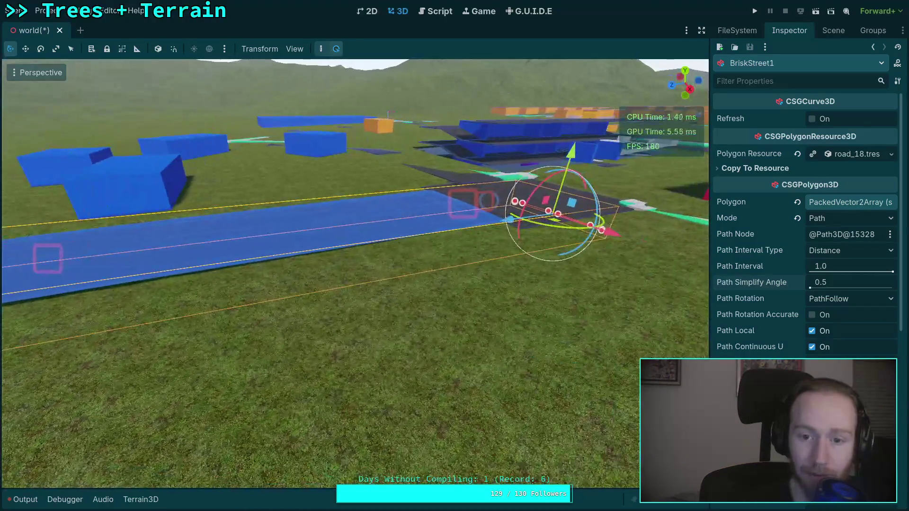
pyautogui.press('w')
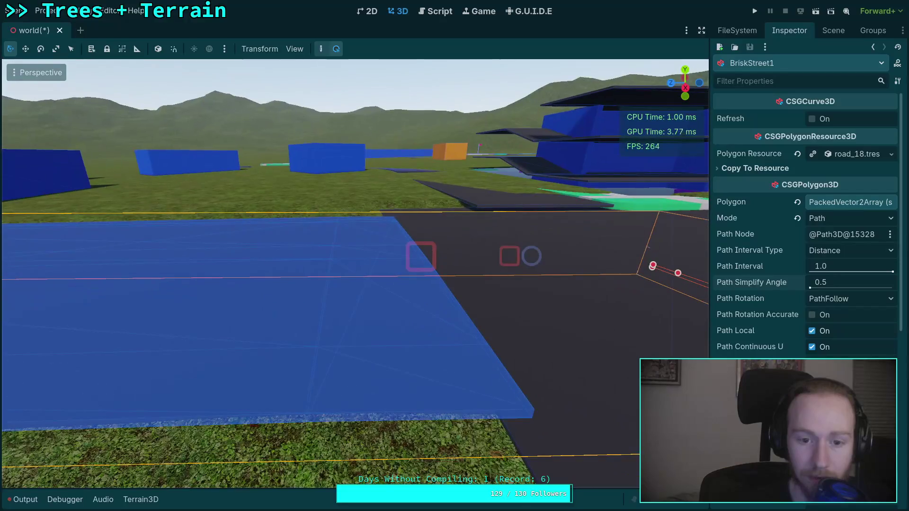
pyautogui.press('s')
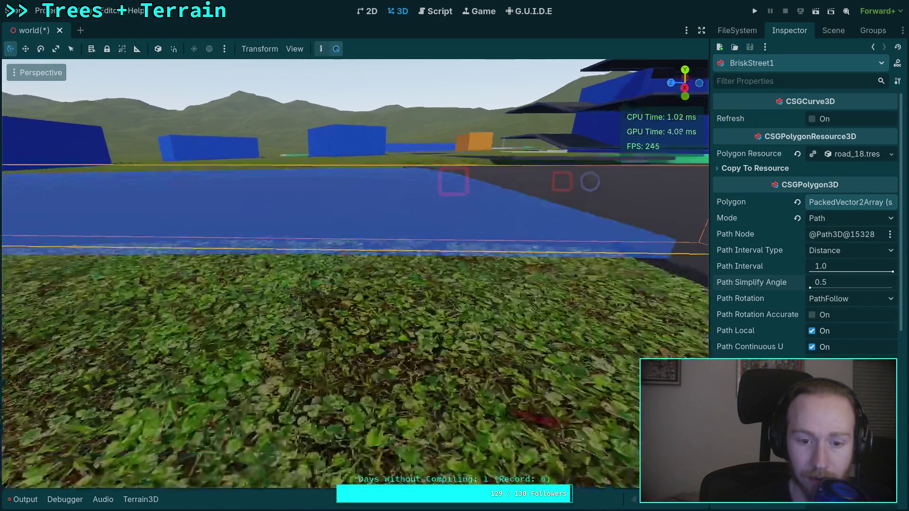
pyautogui.press('w')
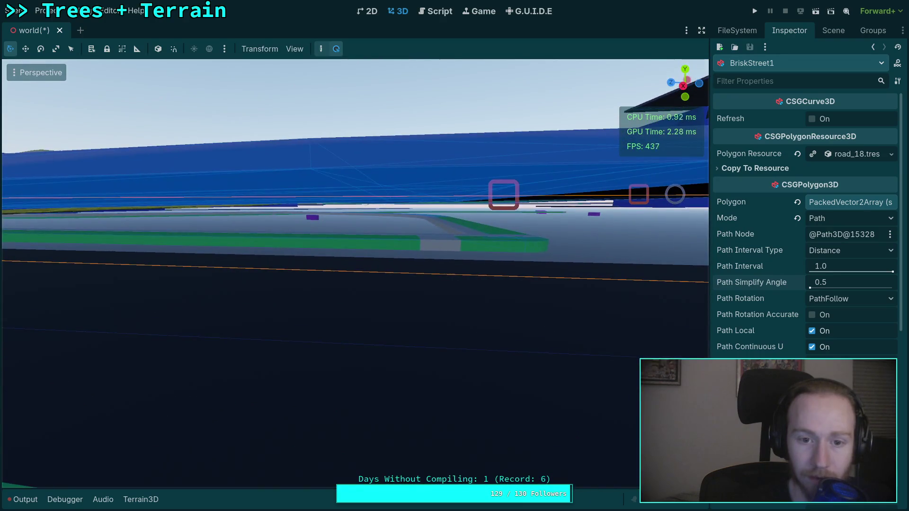
pyautogui.press('s')
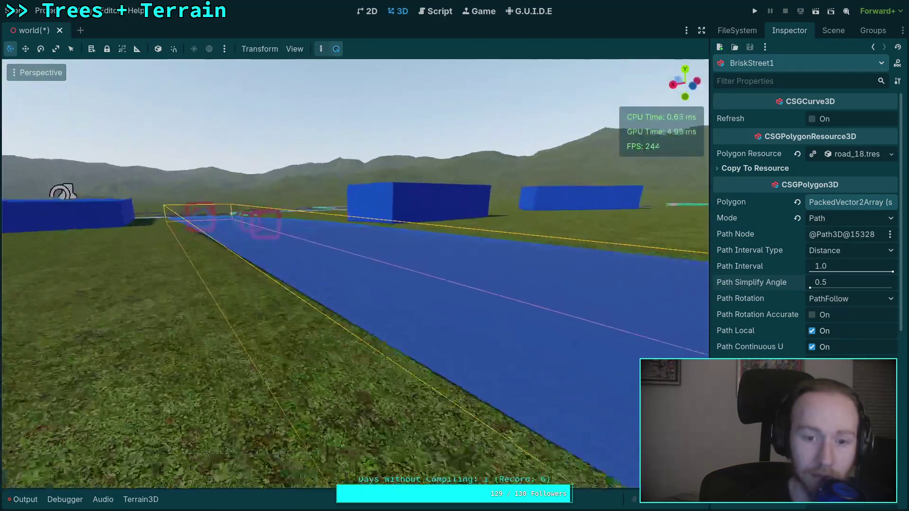
pyautogui.press('s')
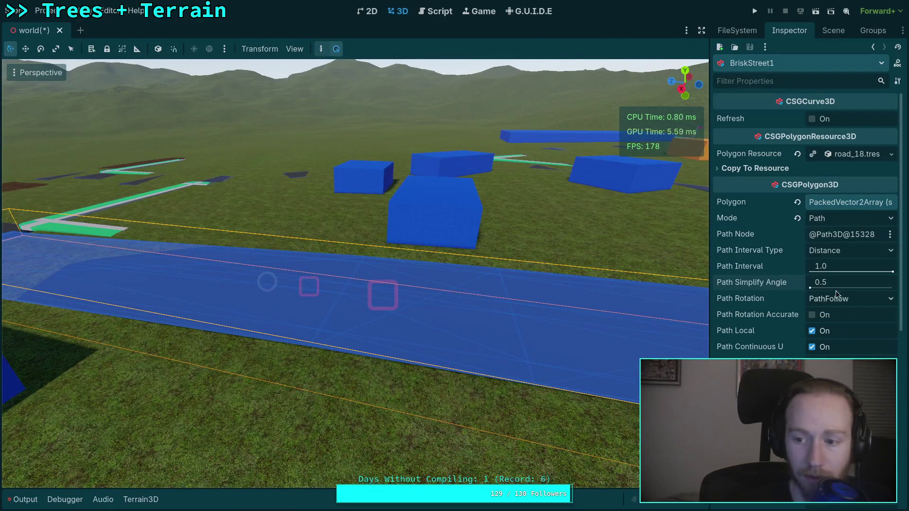
# Step: Briefly try a Path Simplify Angle of 0.1, then keep it at 0.5
pyautogui.click(847, 286)
pyautogui.write('0.1')
pyautogui.press('Return')
pyautogui.click(847, 282)
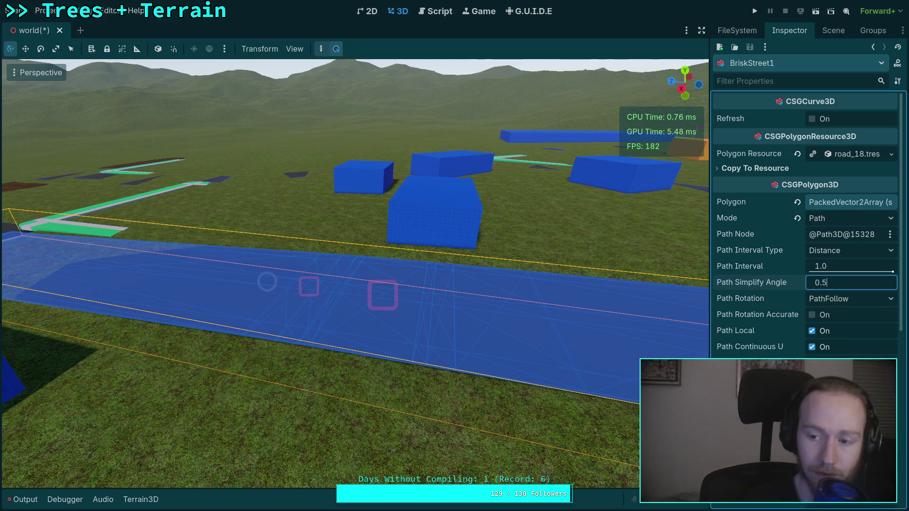
pyautogui.click(560, 333)
pyautogui.moveTo(639, 303)
pyautogui.mouseDown()
pyautogui.moveTo(639, 246)
pyautogui.moveTo(593, 227)
pyautogui.mouseUp()
pyautogui.click(834, 33)
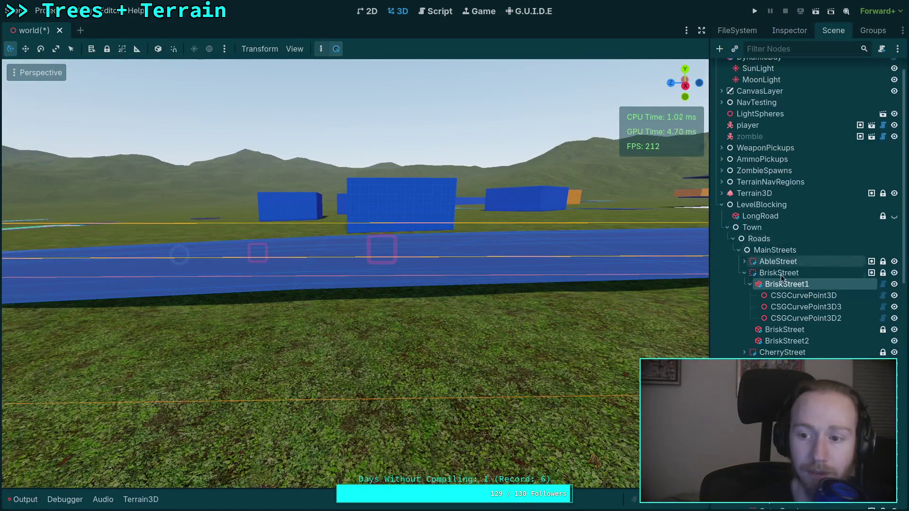
# Step: Select CSGCurvePoint3D3, lower it slightly, and set its X rotation to -2.0°
pyautogui.click(806, 307)
pyautogui.moveTo(383, 191)
pyautogui.mouseDown()
pyautogui.moveTo(383, 201)
pyautogui.moveTo(394, 197)
pyautogui.moveTo(359, 199)
pyautogui.moveTo(407, 199)
pyautogui.moveTo(524, 230)
pyautogui.mouseUp()
pyautogui.click(773, 30)
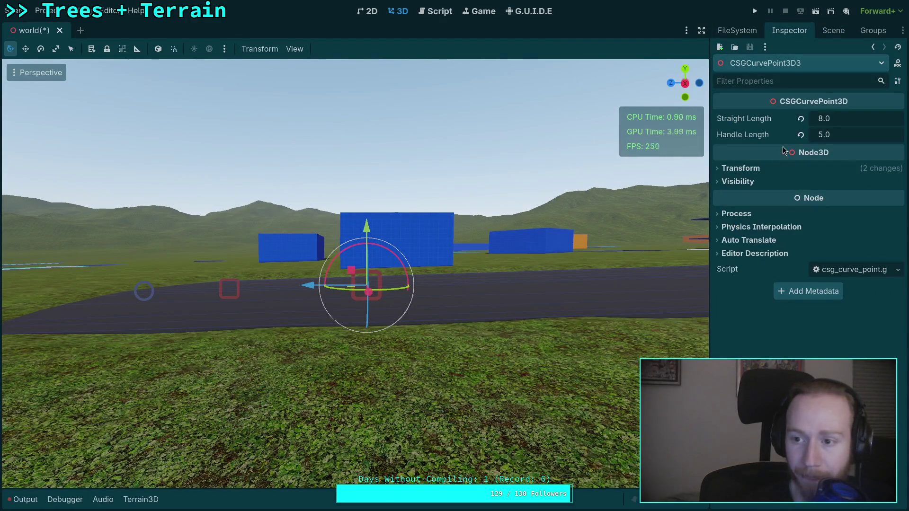
pyautogui.click(741, 168)
pyautogui.click(745, 231)
pyautogui.write('-2')
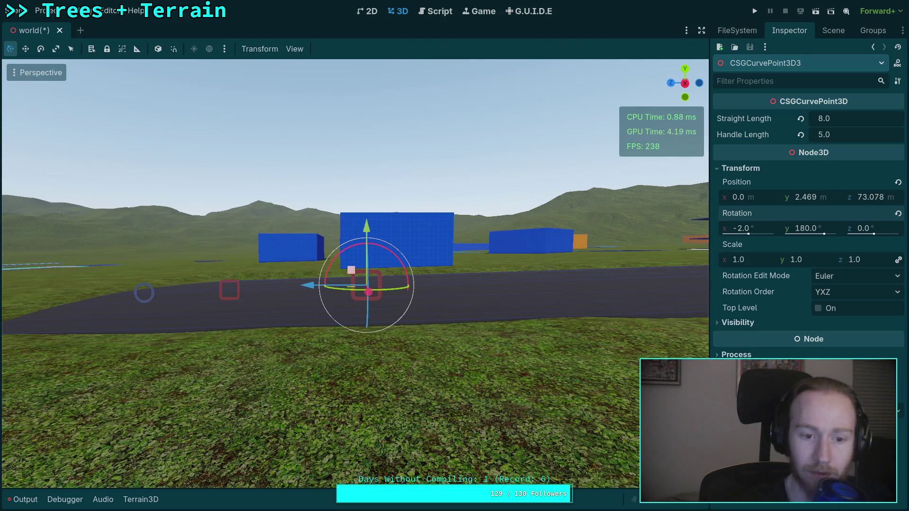
# Step: Fly the camera around the curve point to check the road edge
pyautogui.press('a')
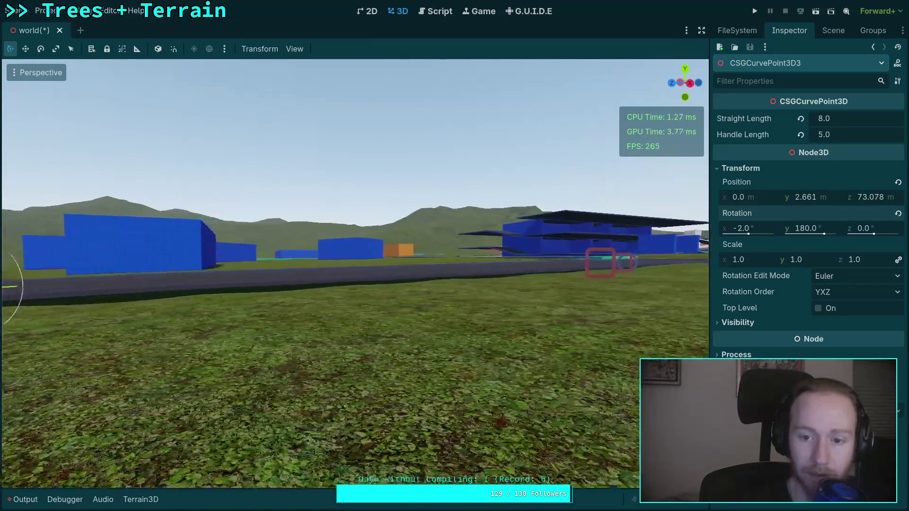
pyautogui.press('w')
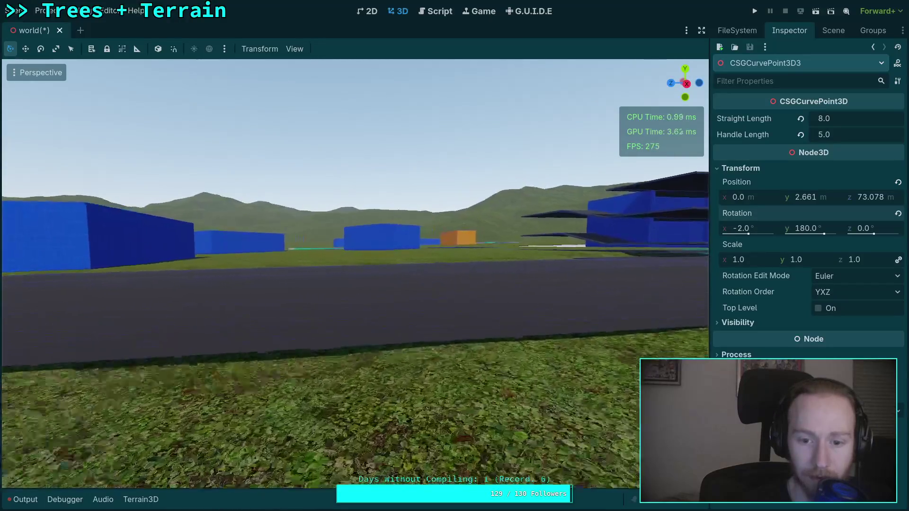
pyautogui.press('s')
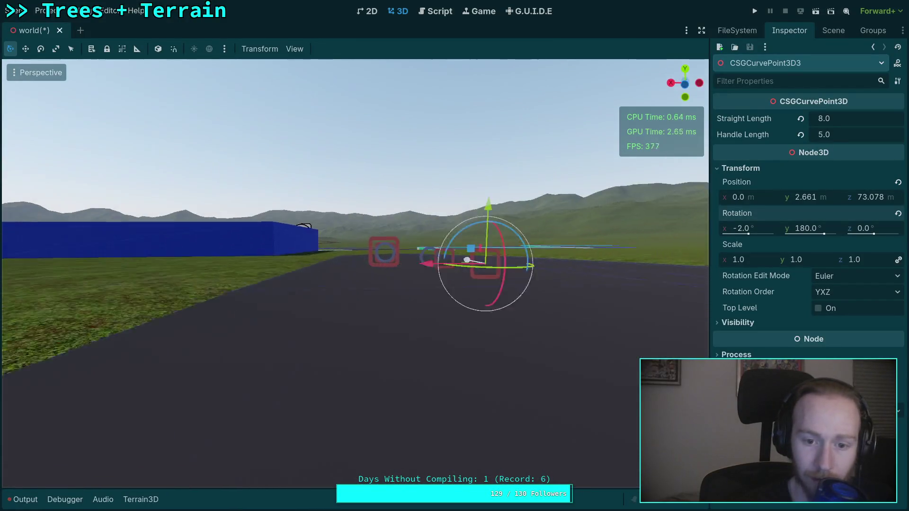
pyautogui.press('d')
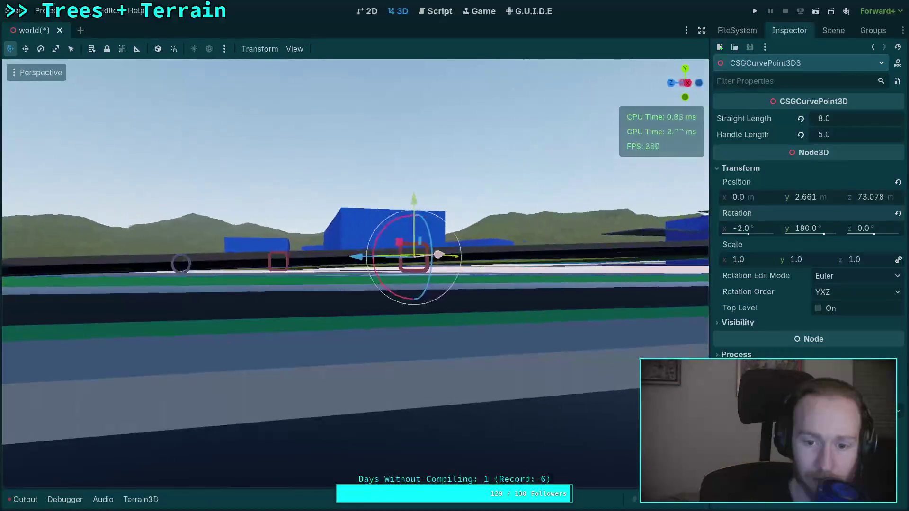
pyautogui.press('s')
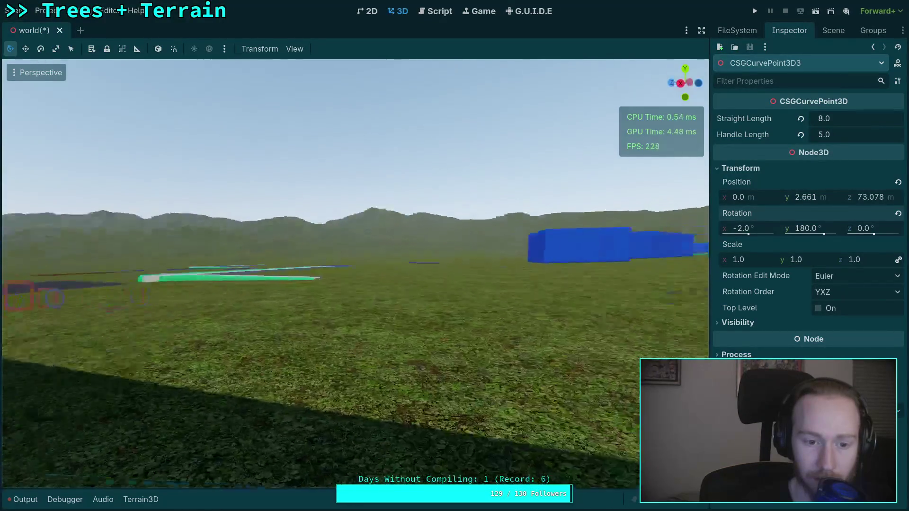
pyautogui.press('d')
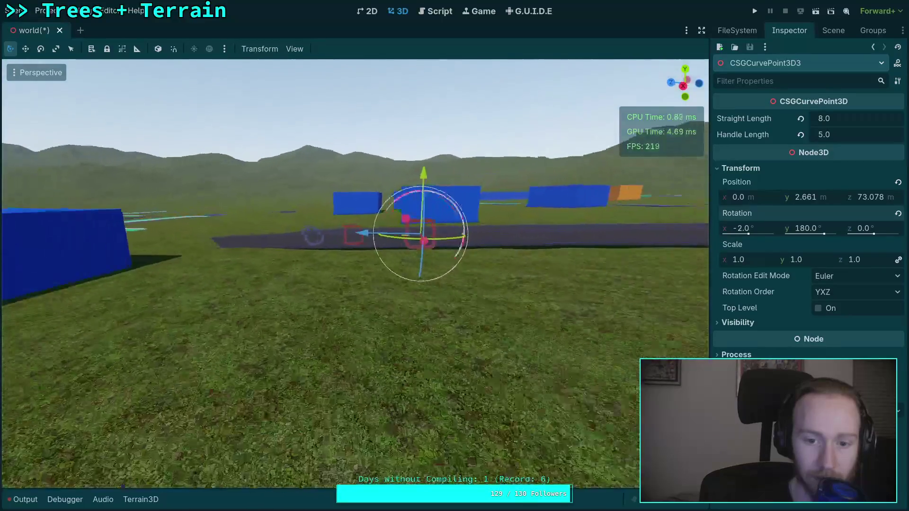
pyautogui.press('a')
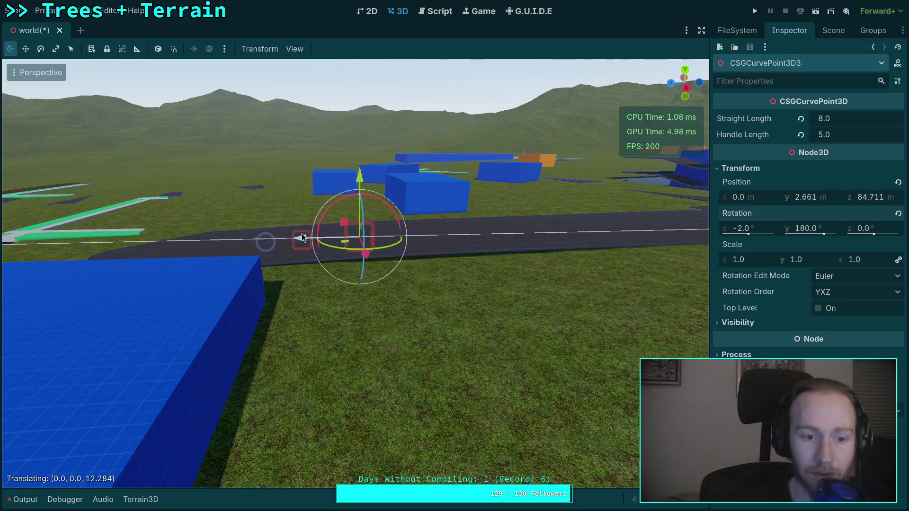
# Step: Shift CSGCurvePoint3D3 along the road to z 85.889 and lower it toward the ground
pyautogui.moveTo(292, 239); pyautogui.dragTo(303, 238)
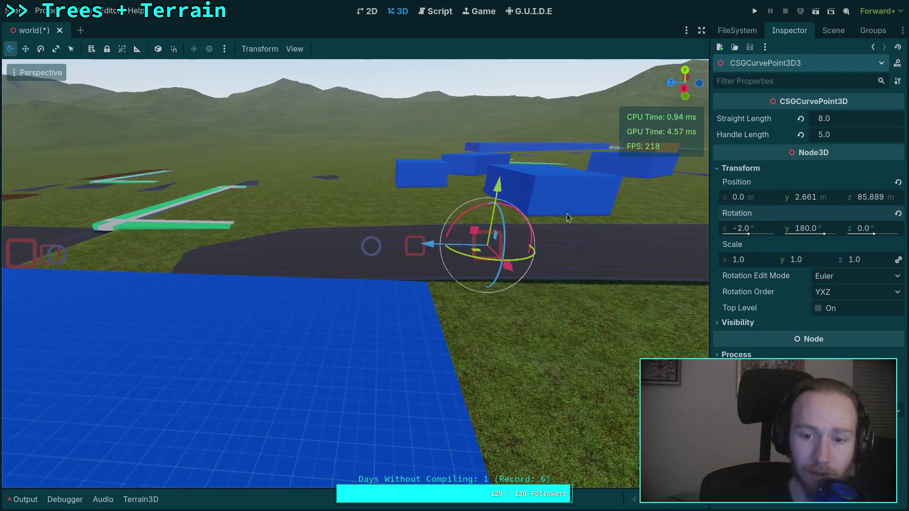
pyautogui.write('-1.5')
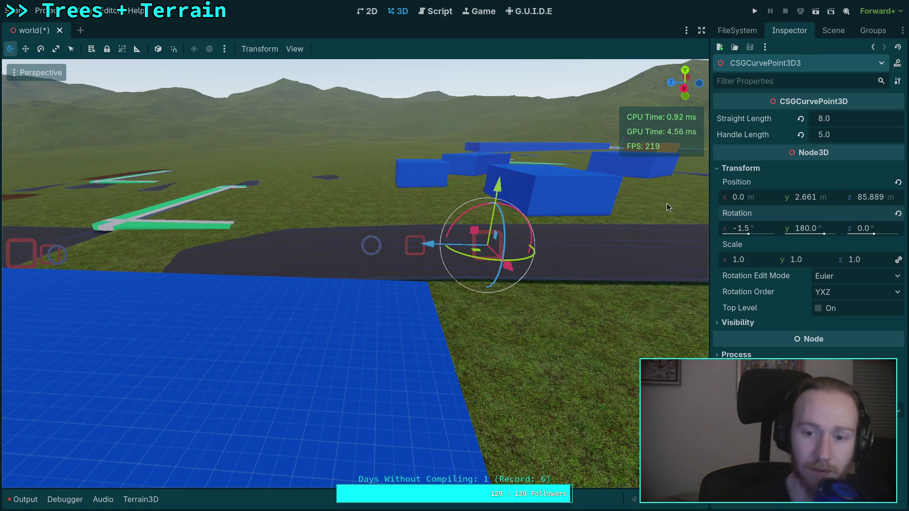
pyautogui.moveTo(497, 186); pyautogui.dragTo(494, 192)
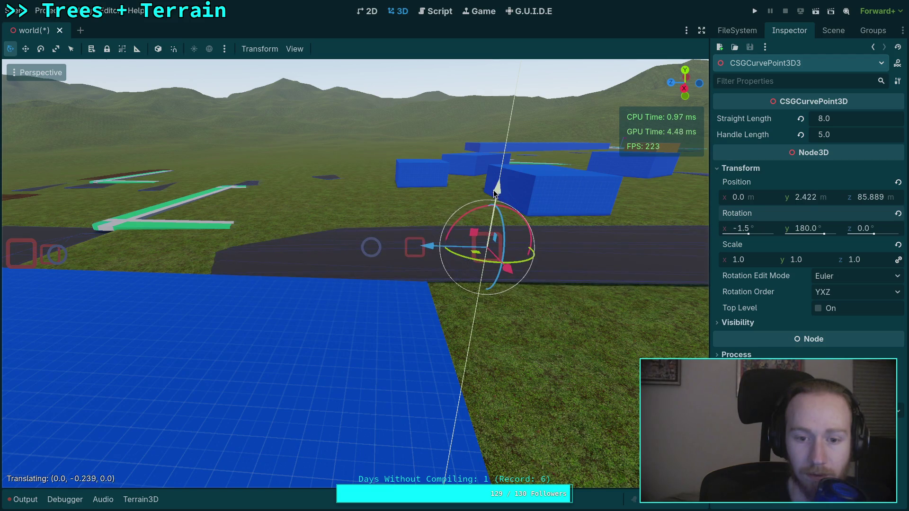
pyautogui.press('a')
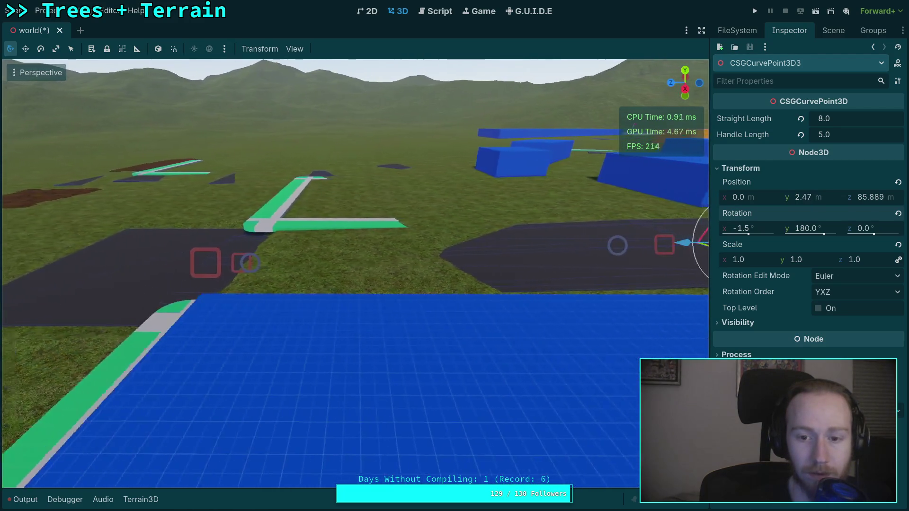
pyautogui.press('d')
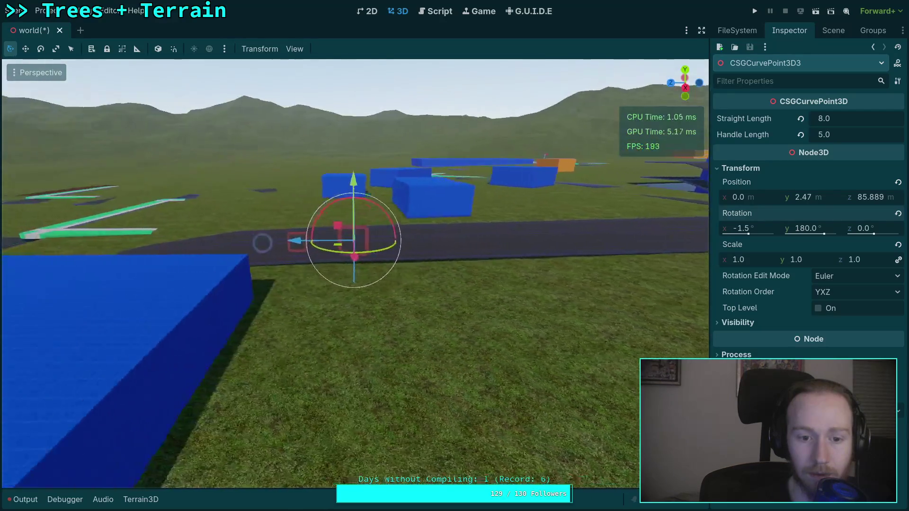
pyautogui.press('d')
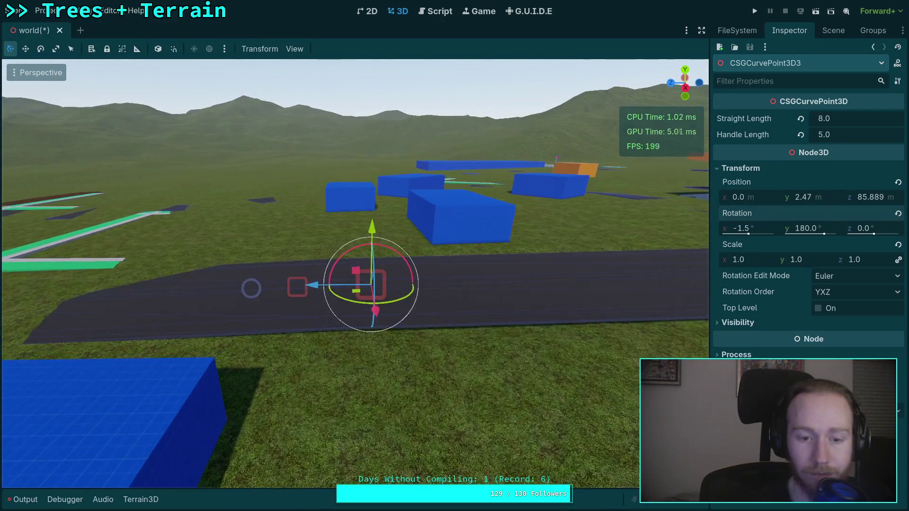
pyautogui.press('d')
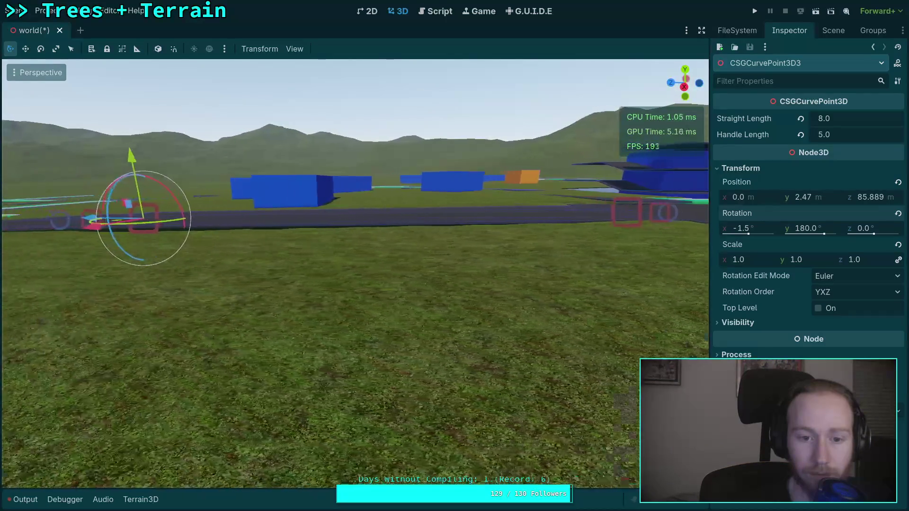
pyautogui.press('w')
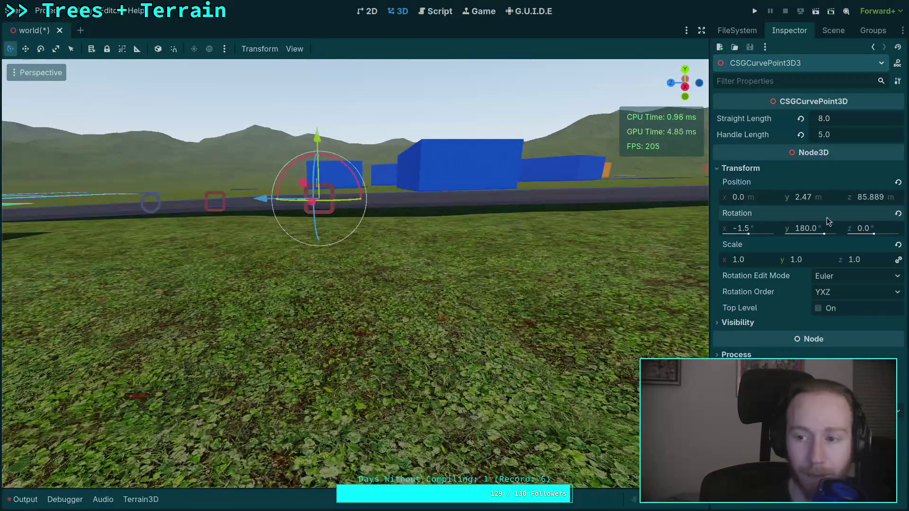
# Step: Reposition the curve point to Z position 80 and height 2.4 m
pyautogui.click(820, 197)
pyautogui.write('5')
pyautogui.press('Return')
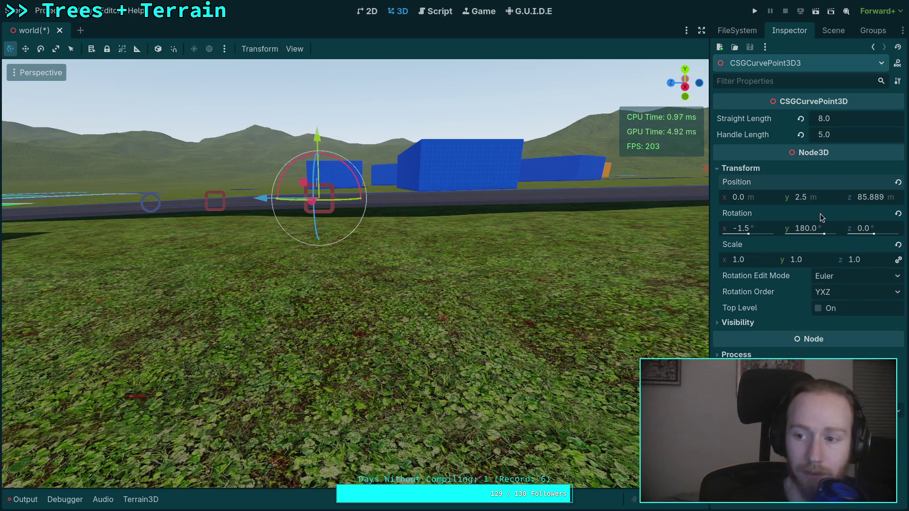
pyautogui.click(868, 197)
pyautogui.moveTo(861, 197); pyautogui.dragTo(904, 198)
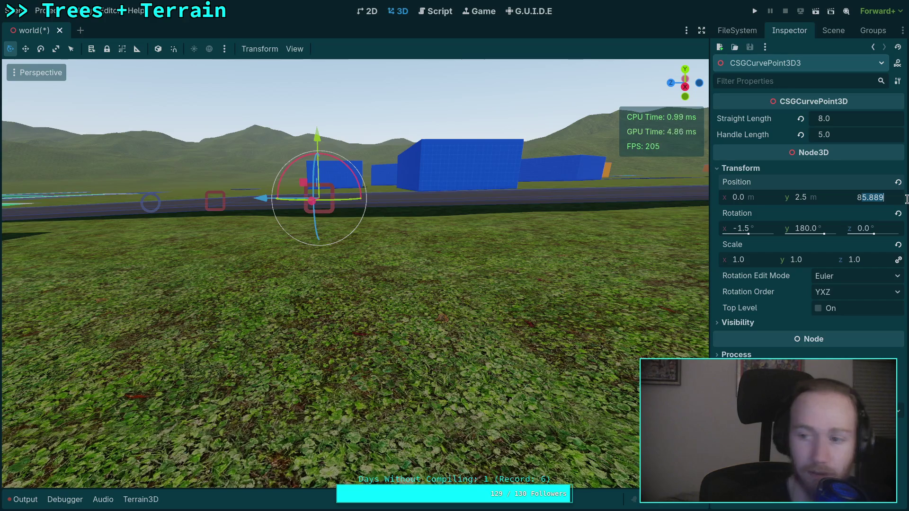
pyautogui.press('Return')
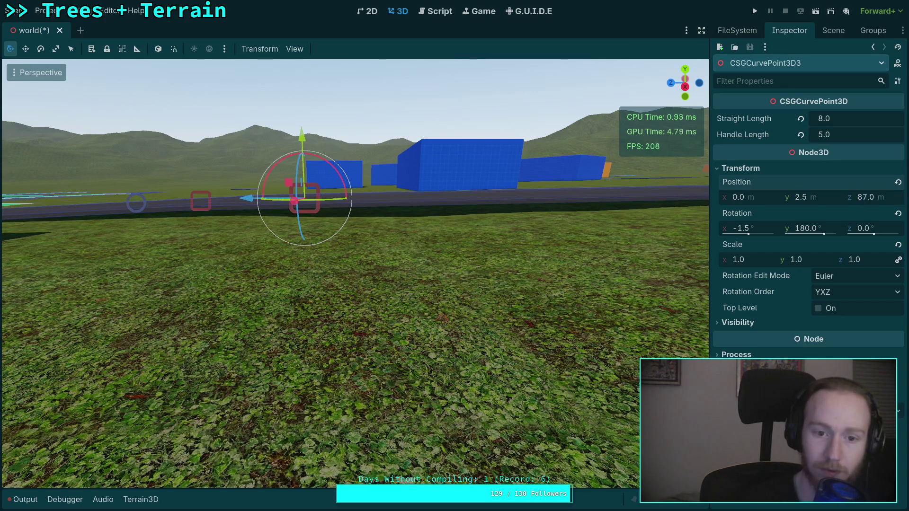
pyautogui.moveTo(245, 195)
pyautogui.mouseDown()
pyautogui.moveTo(637, 196)
pyautogui.moveTo(345, 193)
pyautogui.mouseUp()
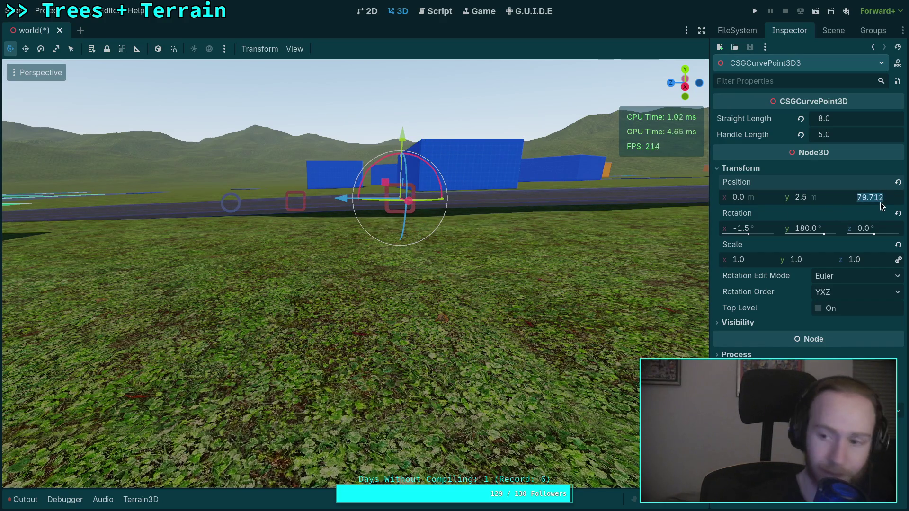
pyautogui.press('Return')
pyautogui.press('w')
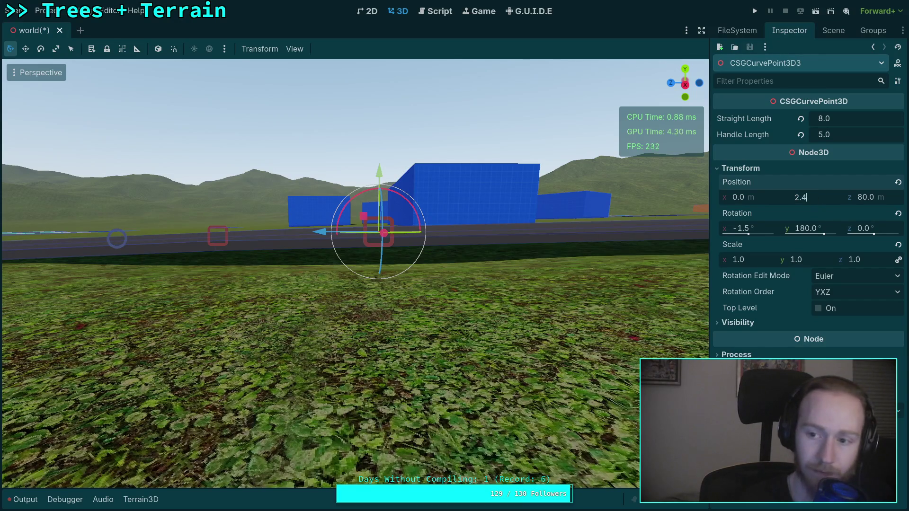
pyautogui.press('Return')
pyautogui.press('e')
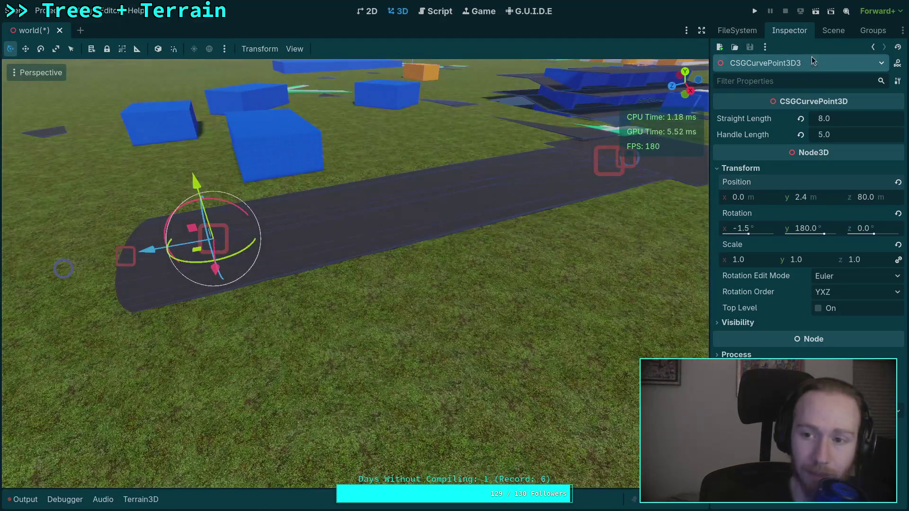
# Step: Delete CSGCurvePoint3D3 from the scene tree
pyautogui.click(833, 30)
pyautogui.click(814, 274)
pyautogui.click(826, 284)
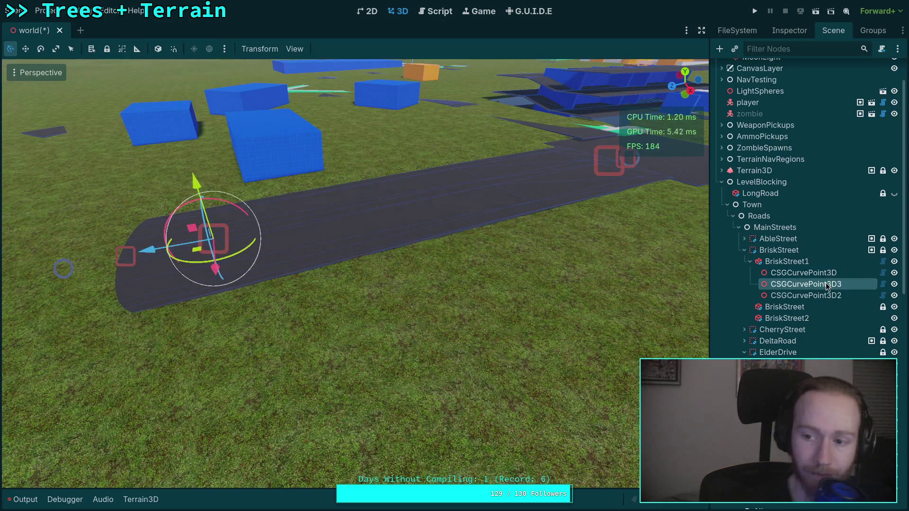
pyautogui.press('Delete')
pyautogui.press('w')
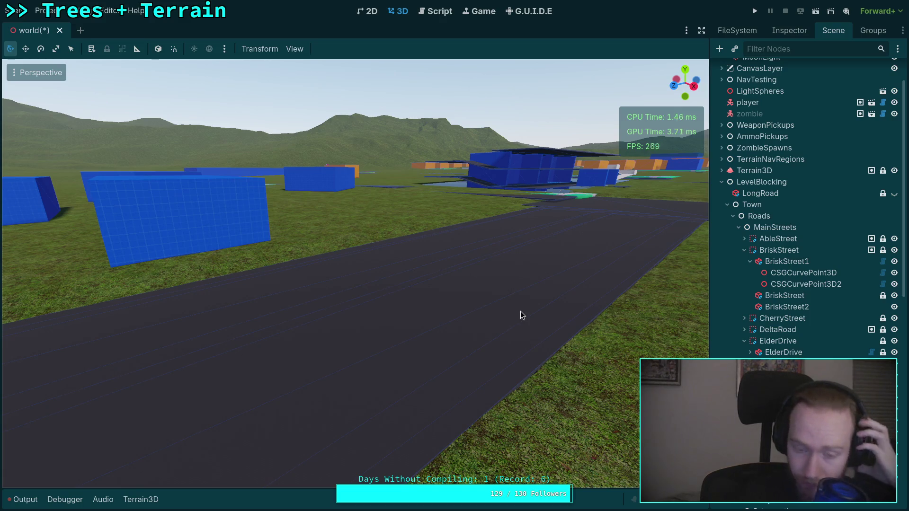
pyautogui.press('w')
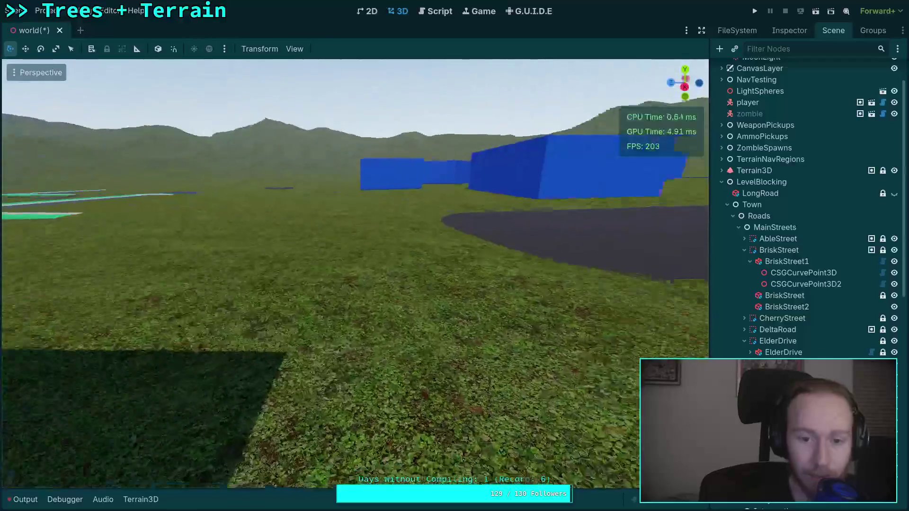
pyautogui.press('w')
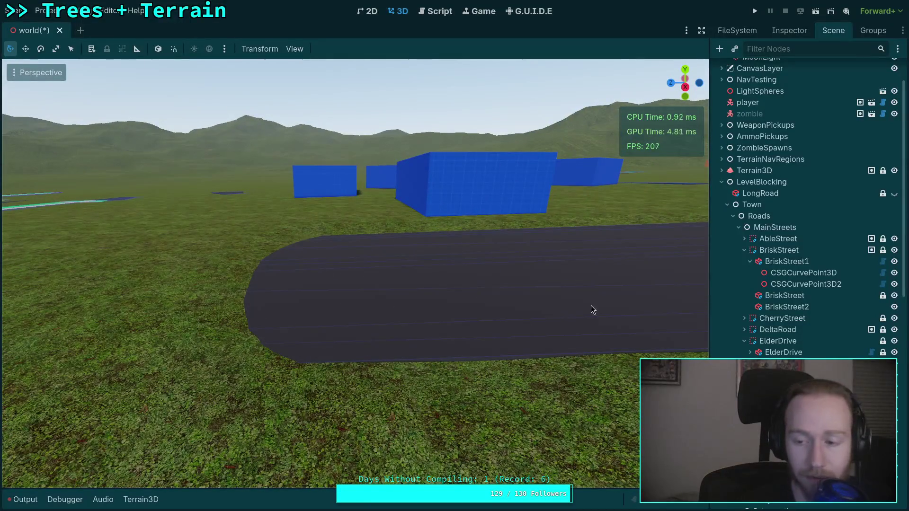
pyautogui.press('w')
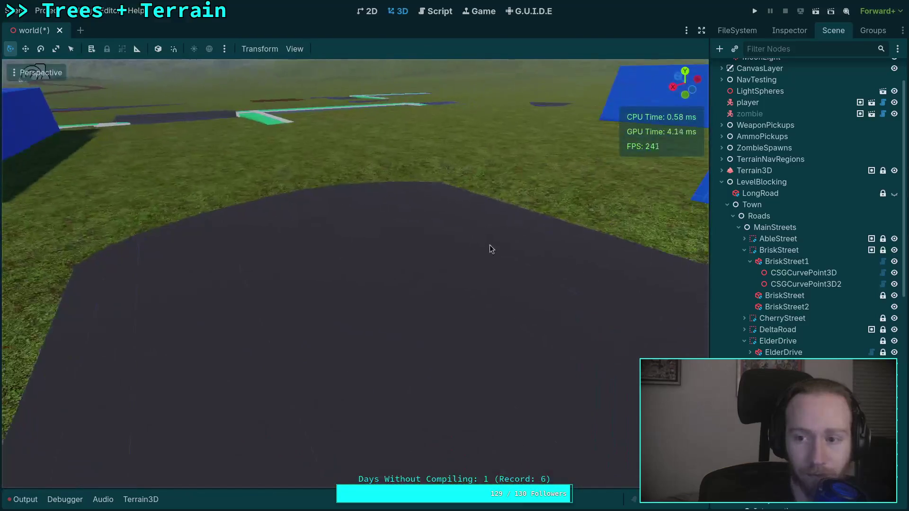
pyautogui.scroll(3, 805, 245)
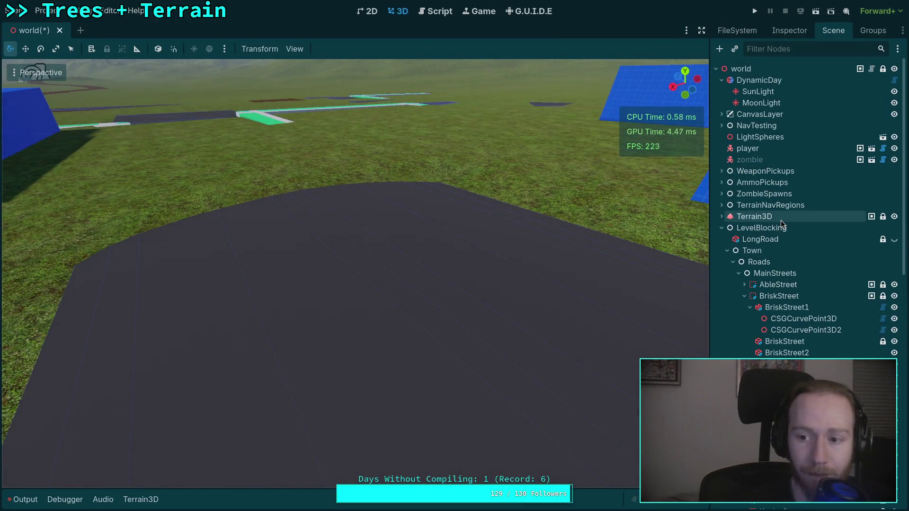
# Step: Select Terrain3D and raise the ground around the road's end with the height brush
pyautogui.click(779, 218)
pyautogui.scroll(-5, 408, 225)
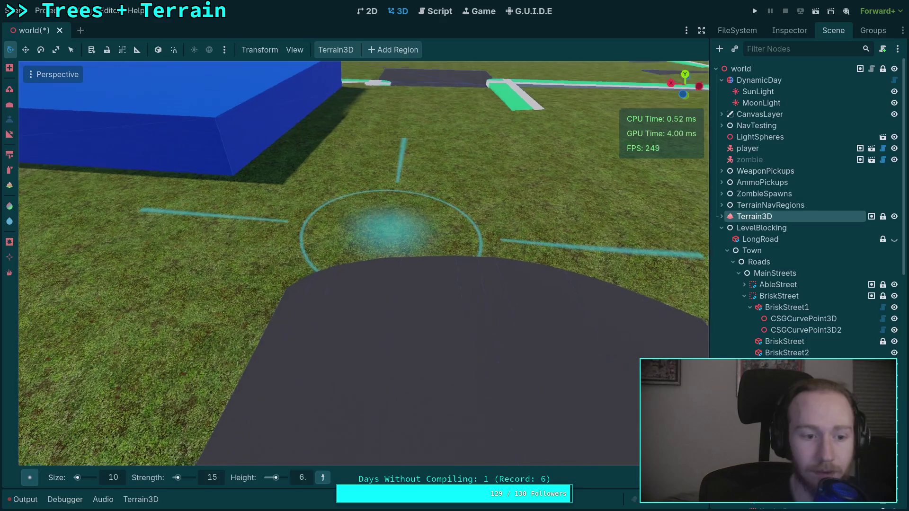
pyautogui.scroll(-2, 406, 234)
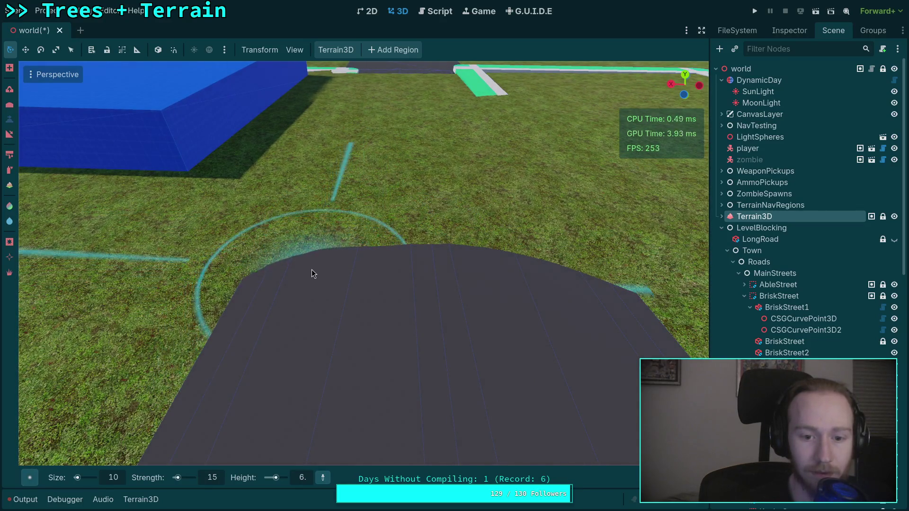
pyautogui.moveTo(340, 250)
pyautogui.mouseDown()
pyautogui.moveTo(456, 248)
pyautogui.moveTo(353, 225)
pyautogui.moveTo(280, 237)
pyautogui.moveTo(325, 244)
pyautogui.mouseUp()
pyautogui.moveTo(588, 253)
pyautogui.mouseDown()
pyautogui.moveTo(466, 325)
pyautogui.moveTo(473, 293)
pyautogui.mouseUp()
pyautogui.moveTo(426, 222); pyautogui.dragTo(368, 220)
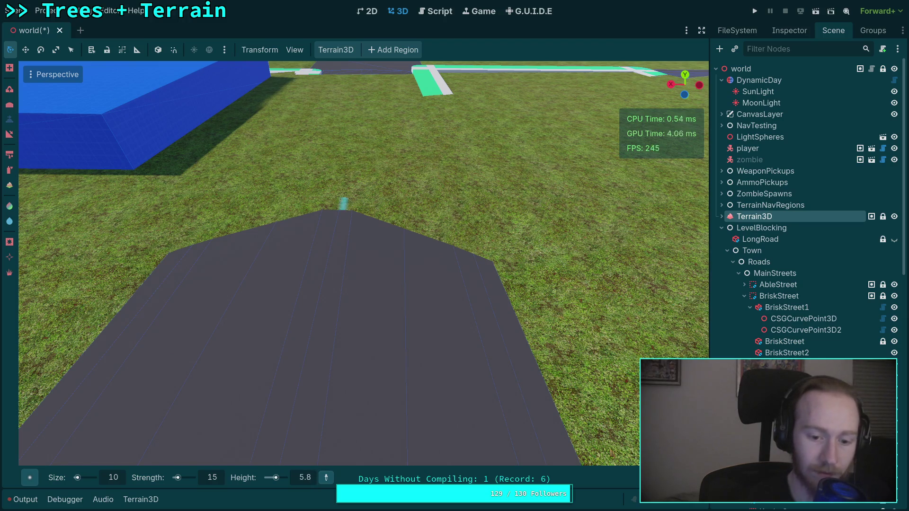
pyautogui.moveTo(339, 208)
pyautogui.mouseDown()
pyautogui.moveTo(455, 224)
pyautogui.moveTo(416, 197)
pyautogui.moveTo(232, 203)
pyautogui.moveTo(295, 184)
pyautogui.moveTo(425, 195)
pyautogui.moveTo(403, 184)
pyautogui.mouseUp()
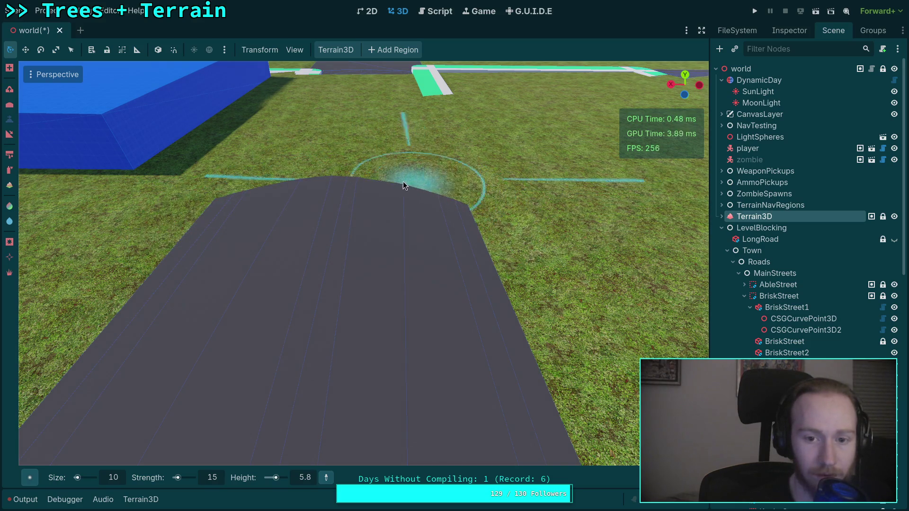
# Step: Flatten and widen the raised ground at the road tip into a plateau at 5 m height
pyautogui.scroll(3, 308, 197)
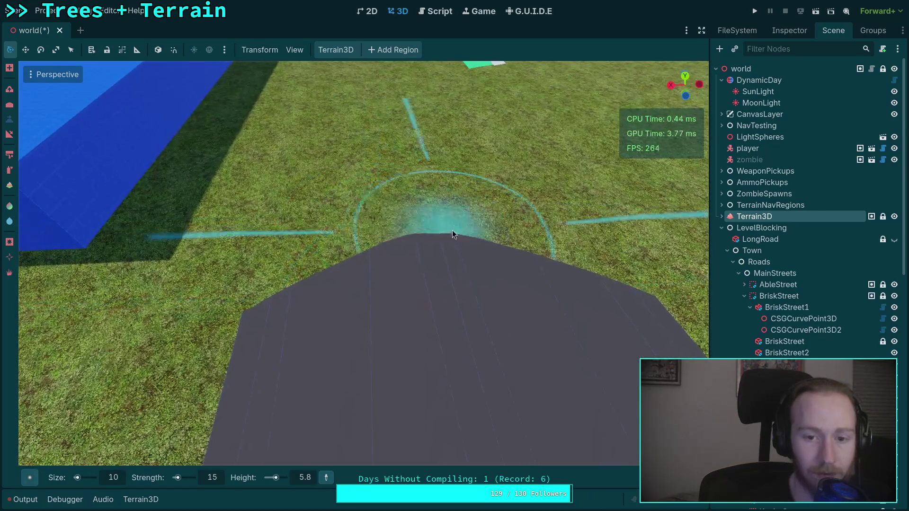
pyautogui.moveTo(453, 233)
pyautogui.mouseDown()
pyautogui.moveTo(428, 226)
pyautogui.moveTo(425, 216)
pyautogui.mouseUp()
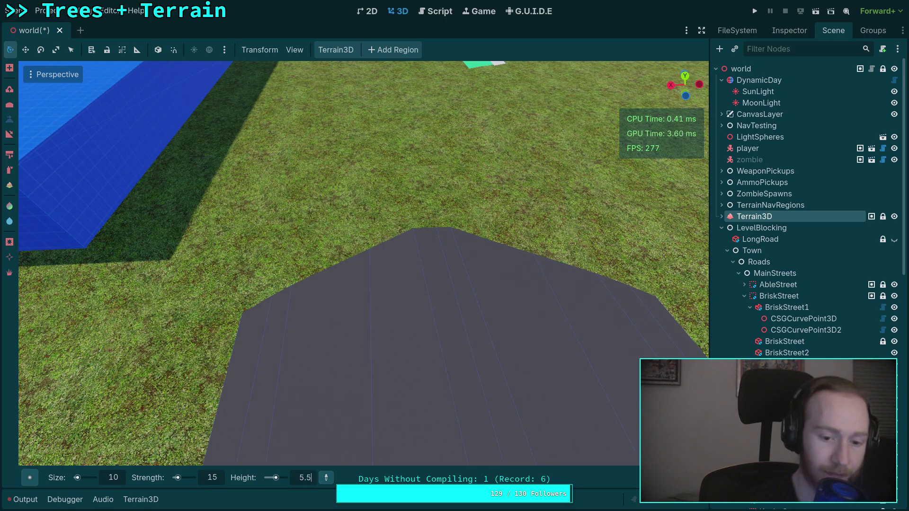
pyautogui.moveTo(301, 291)
pyautogui.mouseDown()
pyautogui.moveTo(353, 235)
pyautogui.moveTo(593, 265)
pyautogui.moveTo(575, 209)
pyautogui.moveTo(481, 200)
pyautogui.moveTo(315, 211)
pyautogui.moveTo(293, 191)
pyautogui.moveTo(419, 179)
pyautogui.moveTo(409, 155)
pyautogui.moveTo(455, 187)
pyautogui.moveTo(374, 179)
pyautogui.mouseUp()
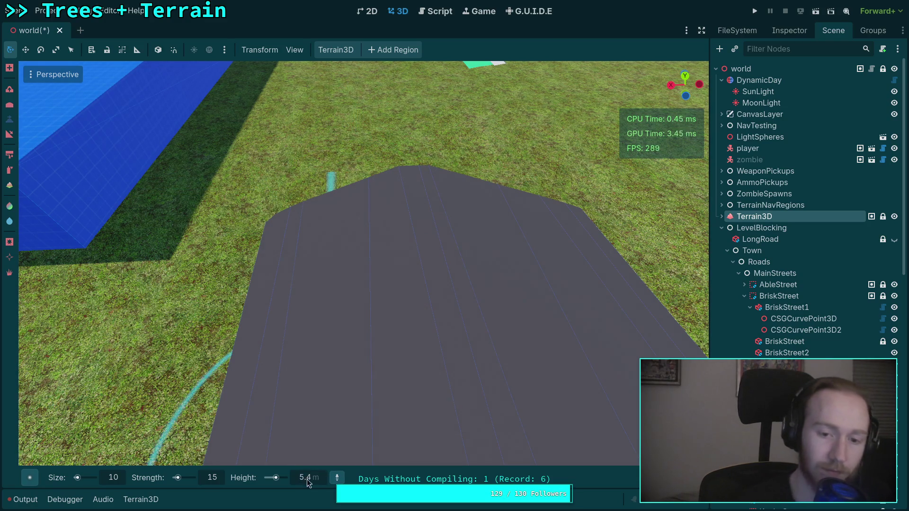
pyautogui.scroll(-5, 283, 284)
pyautogui.moveTo(315, 251)
pyautogui.mouseDown()
pyautogui.moveTo(516, 265)
pyautogui.moveTo(573, 256)
pyautogui.moveTo(513, 214)
pyautogui.moveTo(342, 206)
pyautogui.moveTo(248, 226)
pyautogui.moveTo(275, 198)
pyautogui.moveTo(480, 204)
pyautogui.mouseUp()
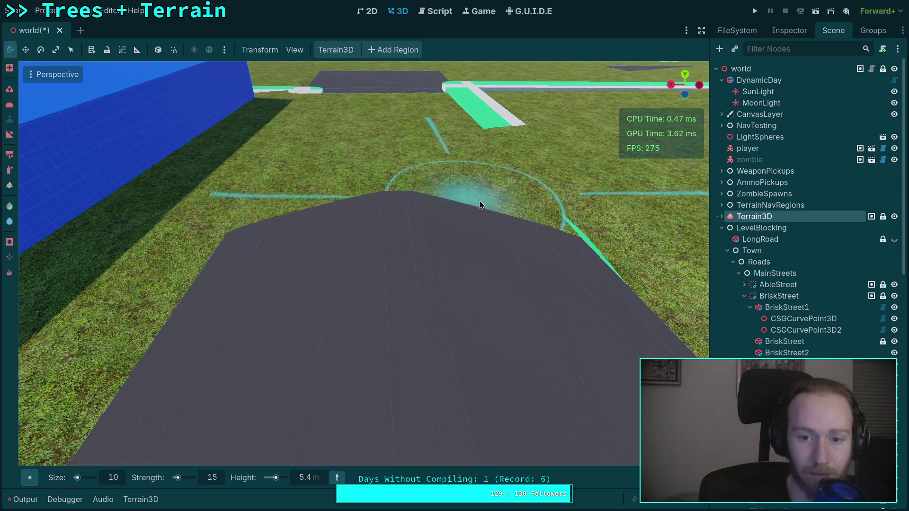
pyautogui.scroll(2, 479, 227)
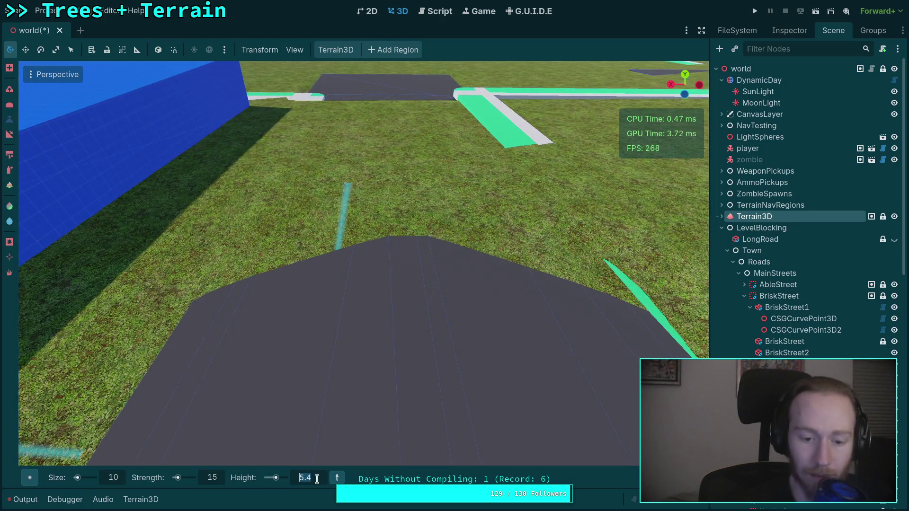
pyautogui.moveTo(349, 255)
pyautogui.mouseDown()
pyautogui.moveTo(407, 233)
pyautogui.moveTo(295, 241)
pyautogui.moveTo(303, 220)
pyautogui.moveTo(550, 255)
pyautogui.moveTo(541, 221)
pyautogui.moveTo(422, 196)
pyautogui.mouseUp()
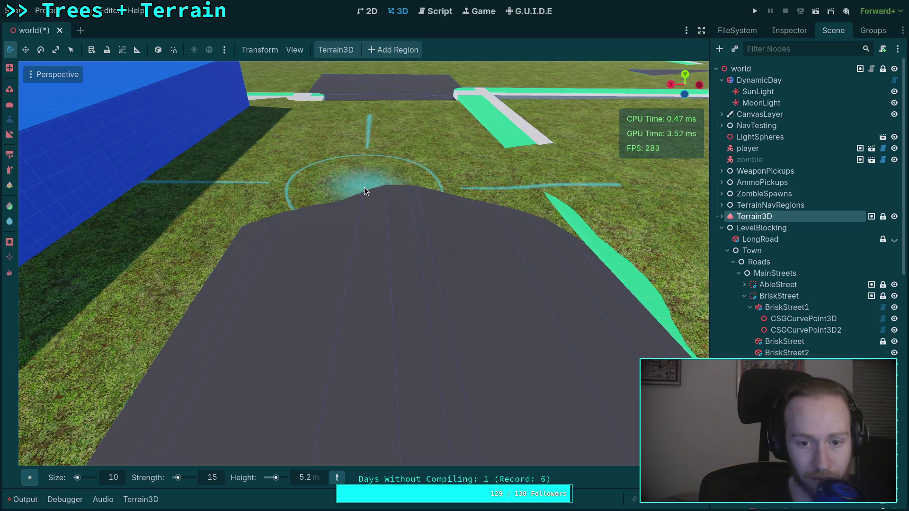
pyautogui.scroll(2, 505, 217)
pyautogui.click(322, 478)
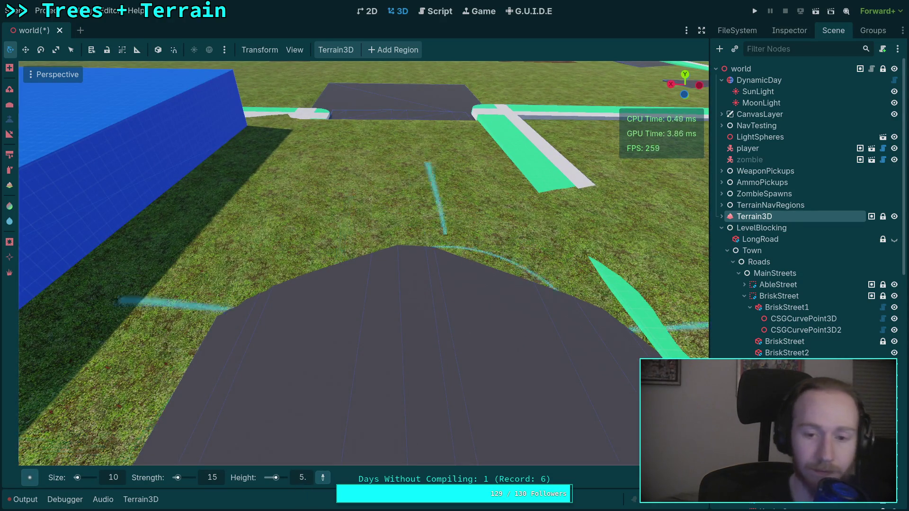
pyautogui.scroll(2, 430, 275)
pyautogui.moveTo(430, 272)
pyautogui.mouseDown()
pyautogui.moveTo(300, 272)
pyautogui.moveTo(256, 286)
pyautogui.moveTo(385, 229)
pyautogui.moveTo(524, 271)
pyautogui.moveTo(615, 343)
pyautogui.moveTo(596, 260)
pyautogui.moveTo(442, 215)
pyautogui.moveTo(339, 212)
pyautogui.moveTo(417, 202)
pyautogui.mouseUp()
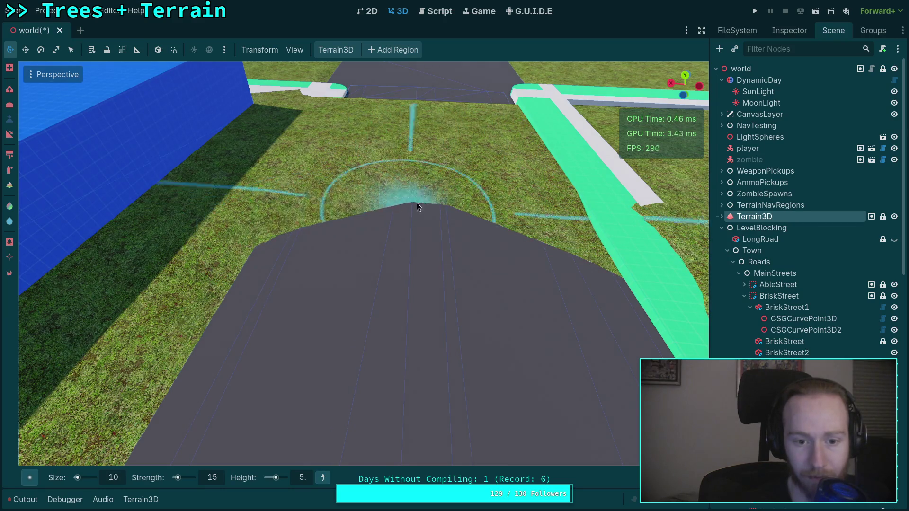
# Step: Set the brush height to 4.6 m and flatten the terrain along the road
pyautogui.click(306, 478)
pyautogui.write('4.6')
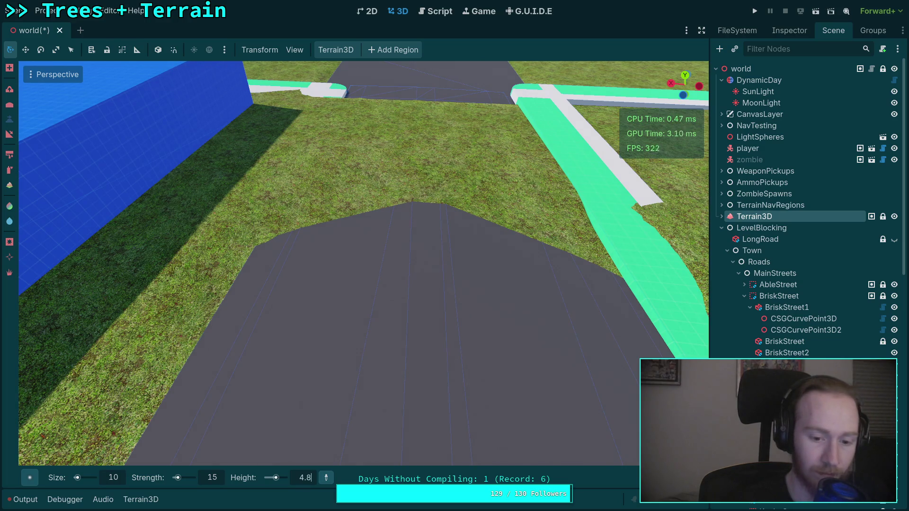
pyautogui.scroll(-5, 282, 333)
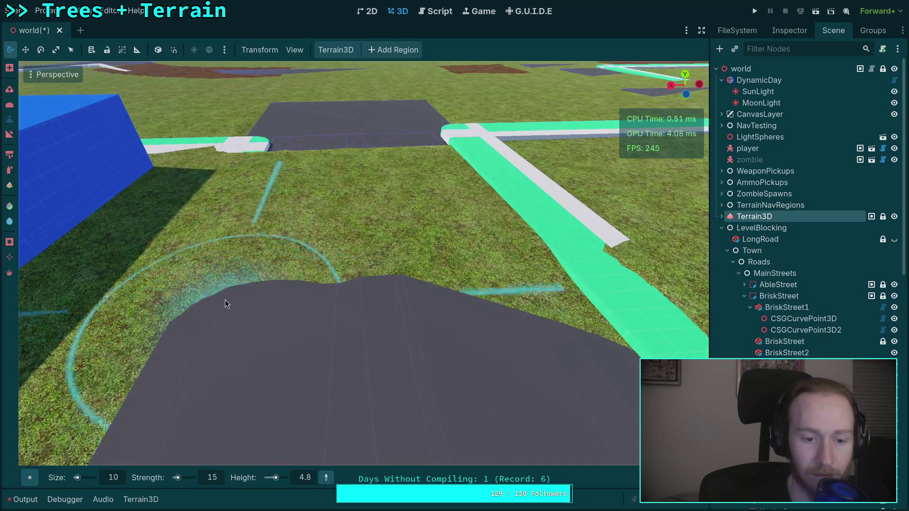
pyautogui.moveTo(373, 267)
pyautogui.mouseDown()
pyautogui.moveTo(524, 294)
pyautogui.moveTo(534, 263)
pyautogui.moveTo(492, 231)
pyautogui.moveTo(322, 228)
pyautogui.moveTo(229, 256)
pyautogui.moveTo(302, 226)
pyautogui.moveTo(434, 235)
pyautogui.mouseUp()
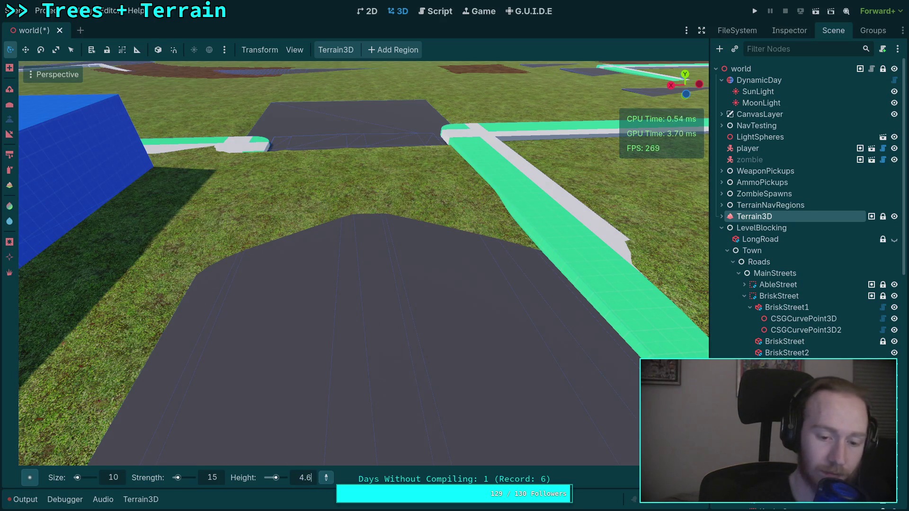
pyautogui.scroll(-3, 328, 401)
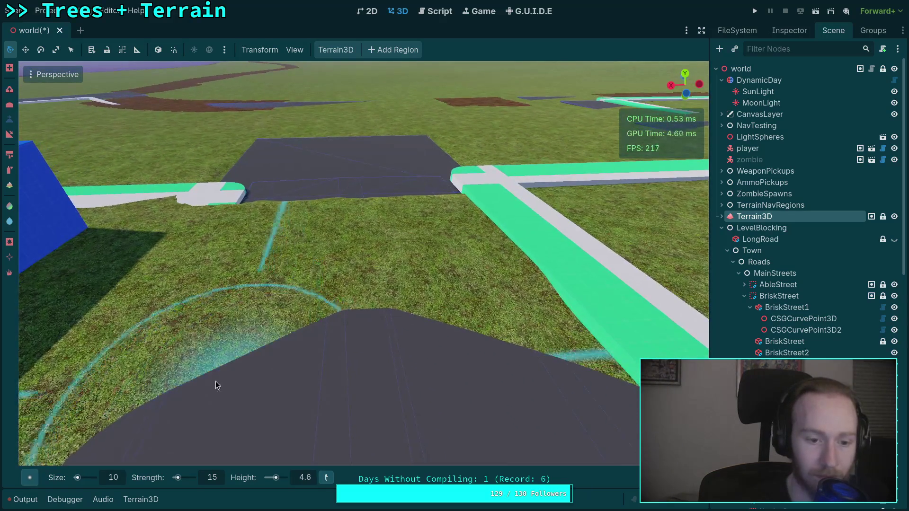
pyautogui.moveTo(367, 299)
pyautogui.mouseDown()
pyautogui.moveTo(511, 331)
pyautogui.moveTo(519, 275)
pyautogui.moveTo(441, 257)
pyautogui.moveTo(350, 255)
pyautogui.moveTo(248, 270)
pyautogui.moveTo(206, 289)
pyautogui.moveTo(248, 257)
pyautogui.moveTo(410, 251)
pyautogui.moveTo(197, 291)
pyautogui.moveTo(156, 331)
pyautogui.mouseUp()
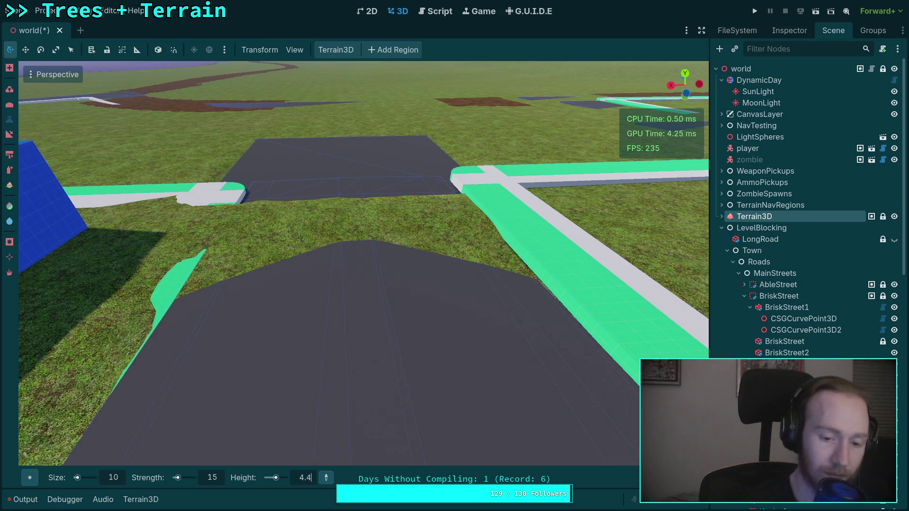
# Step: Lower the brush height to 4.4 m and flatten the grass strips beside the road
pyautogui.press('BackSpace')
pyautogui.write('4')
pyautogui.press('Return')
pyautogui.scroll(-2, 375, 310)
pyautogui.moveTo(376, 311)
pyautogui.mouseDown()
pyautogui.moveTo(302, 283)
pyautogui.moveTo(191, 331)
pyautogui.moveTo(259, 259)
pyautogui.moveTo(405, 277)
pyautogui.moveTo(552, 338)
pyautogui.moveTo(555, 286)
pyautogui.moveTo(489, 256)
pyautogui.moveTo(563, 327)
pyautogui.mouseUp()
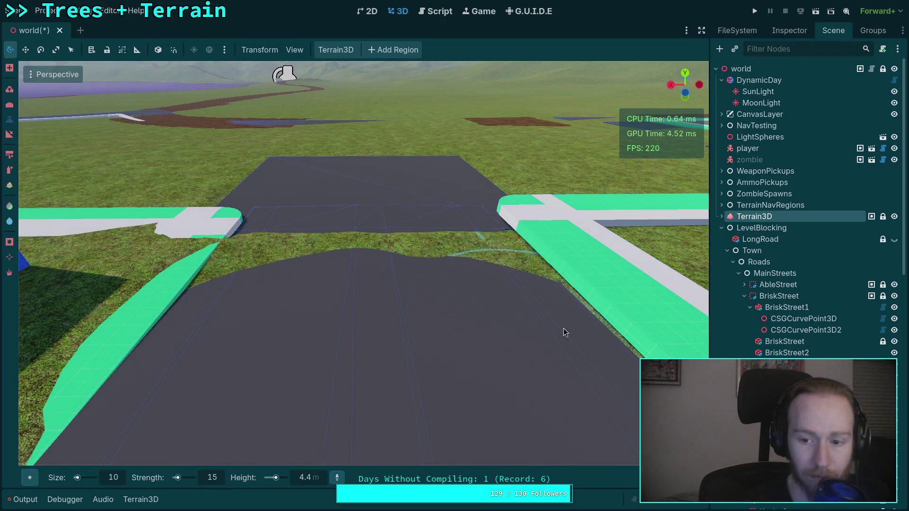
pyautogui.moveTo(630, 367)
pyautogui.mouseDown()
pyautogui.moveTo(437, 256)
pyautogui.moveTo(351, 239)
pyautogui.moveTo(238, 267)
pyautogui.moveTo(305, 247)
pyautogui.moveTo(435, 246)
pyautogui.moveTo(395, 354)
pyautogui.mouseUp()
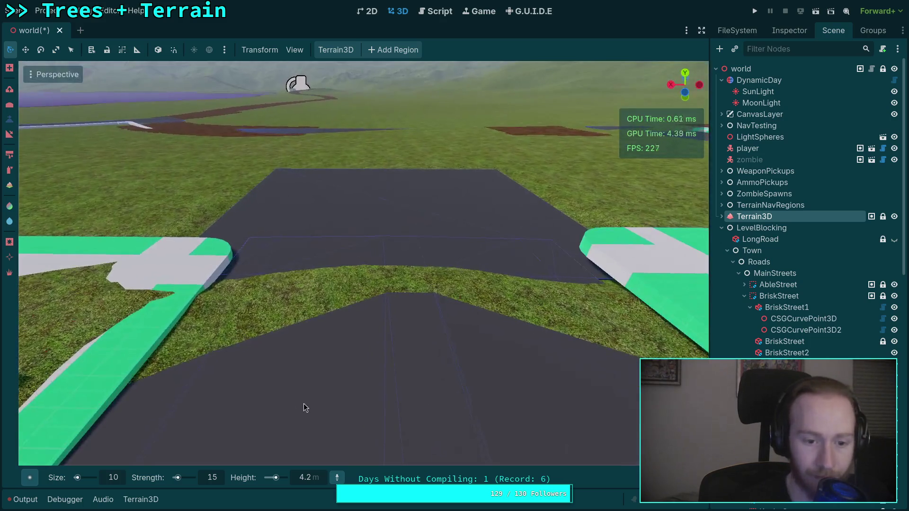
pyautogui.moveTo(303, 403)
pyautogui.mouseDown()
pyautogui.moveTo(186, 342)
pyautogui.moveTo(380, 302)
pyautogui.moveTo(565, 325)
pyautogui.mouseUp()
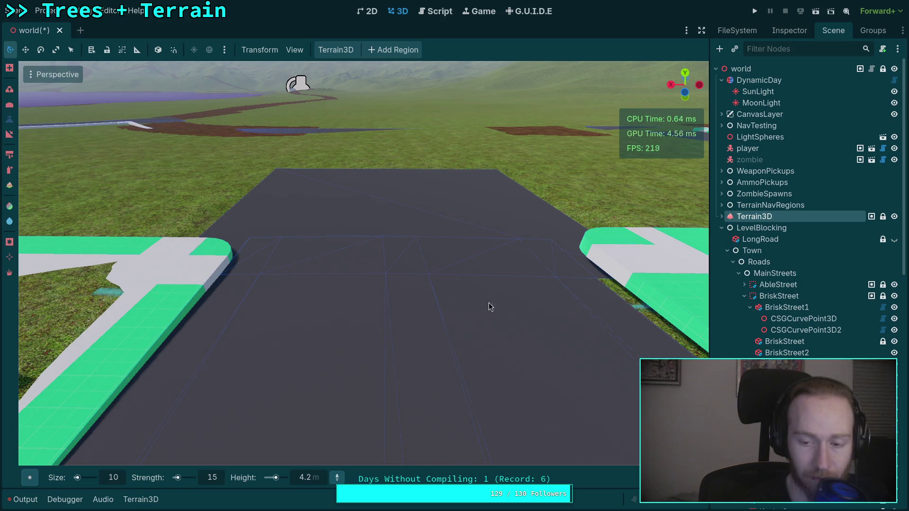
# Step: Fly along the road toward the blue buildings and select the second BriskStreet1 curve point
pyautogui.press('w')
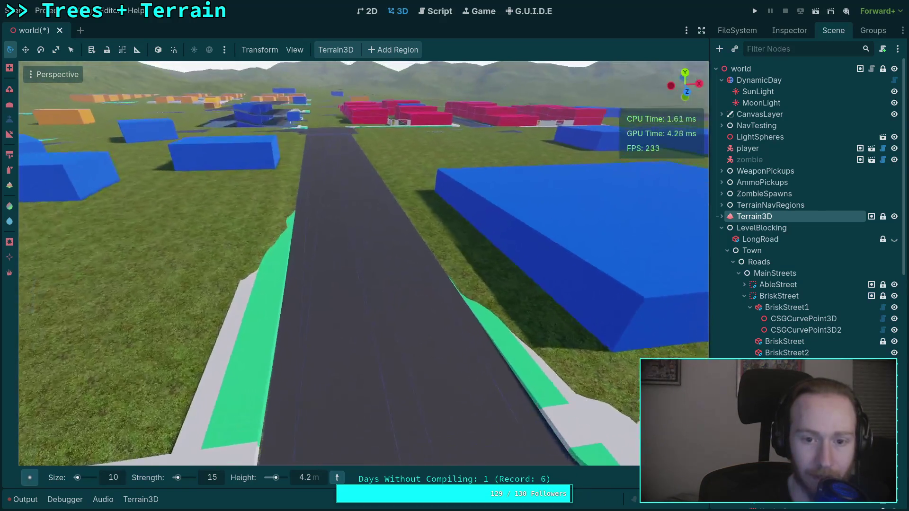
pyautogui.press('e')
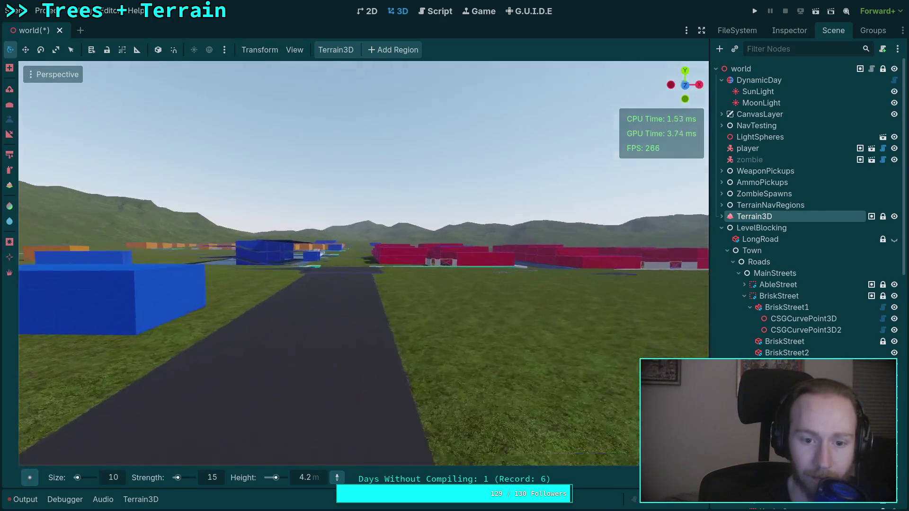
pyautogui.press('q')
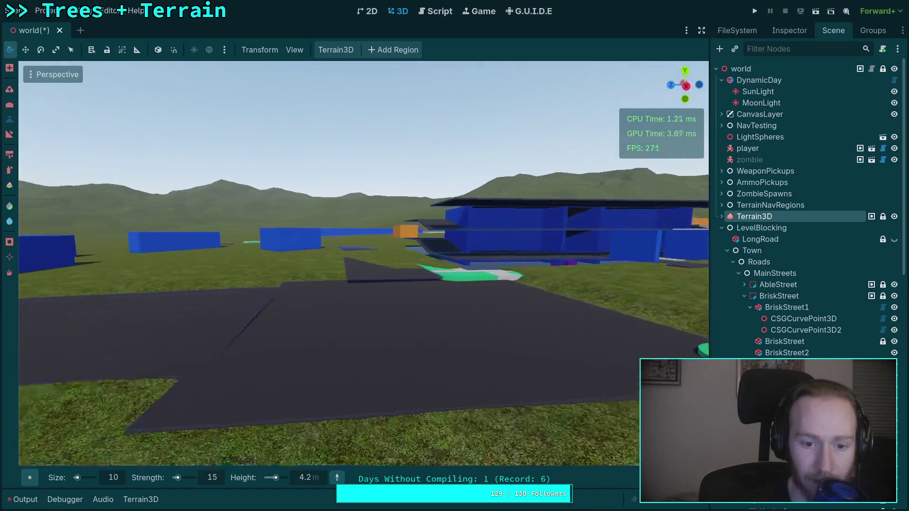
pyautogui.press('w')
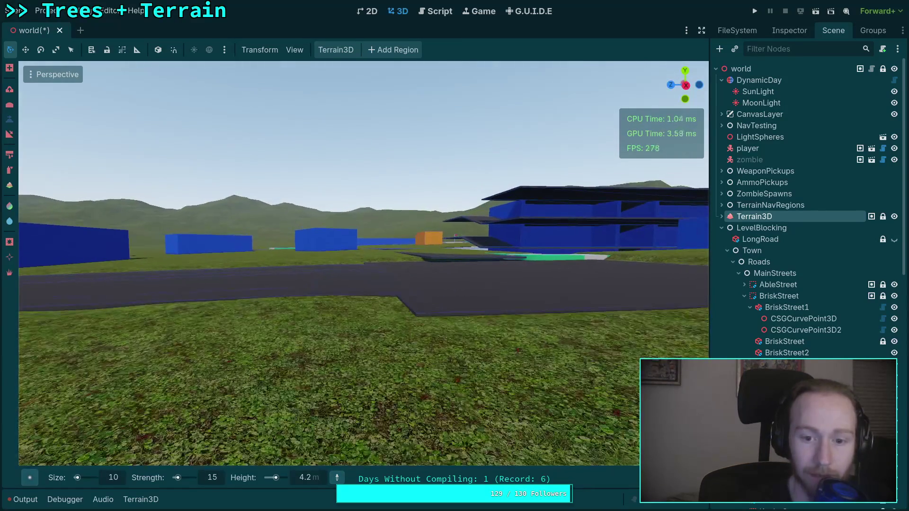
pyautogui.doubleClick(805, 330)
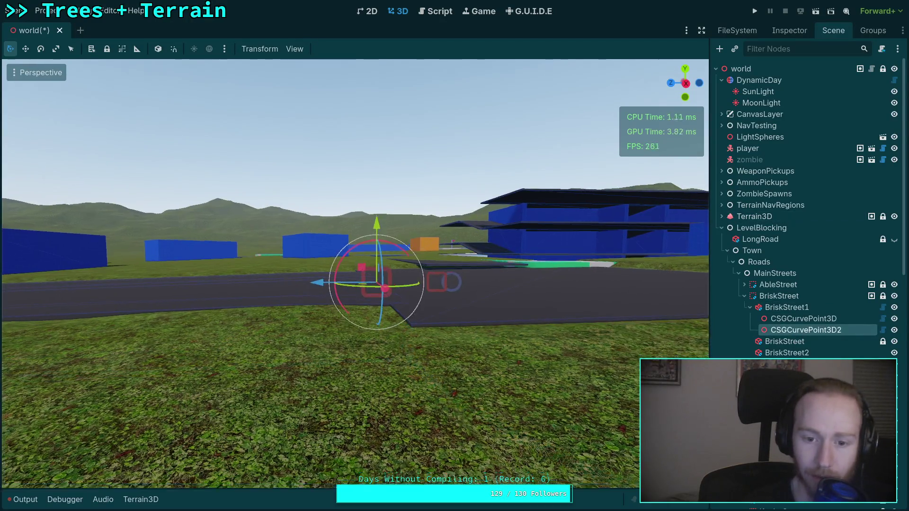
# Step: Set CSGCurvePoint3D2's X rotation to -1° in the Inspector
pyautogui.click(781, 35)
pyautogui.click(752, 228)
pyautogui.write('1')
pyautogui.click(748, 228)
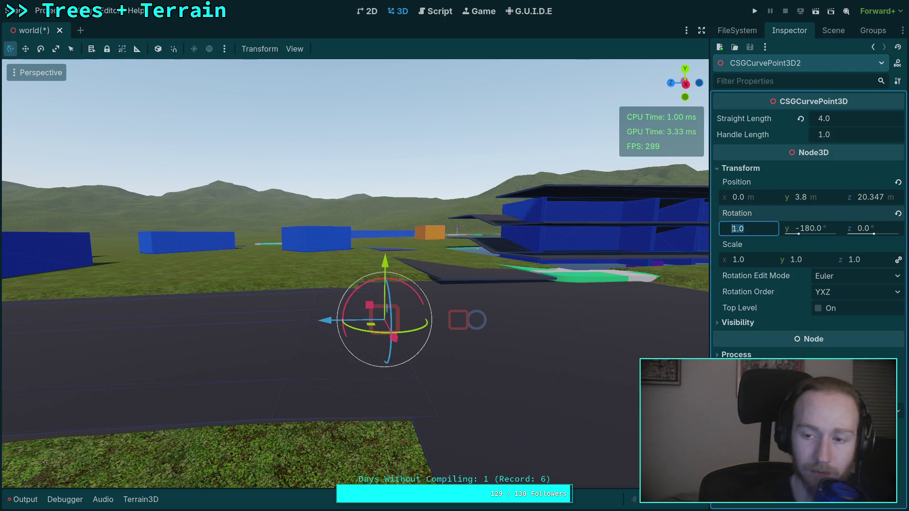
pyautogui.write('-1')
pyautogui.press('Return')
# Step: Frame the curve point and set its Straight Length to 0
pyautogui.moveTo(701, 237)
pyautogui.mouseDown()
pyautogui.moveTo(425, 246)
pyautogui.moveTo(426, 321)
pyautogui.mouseUp()
pyautogui.press('f')
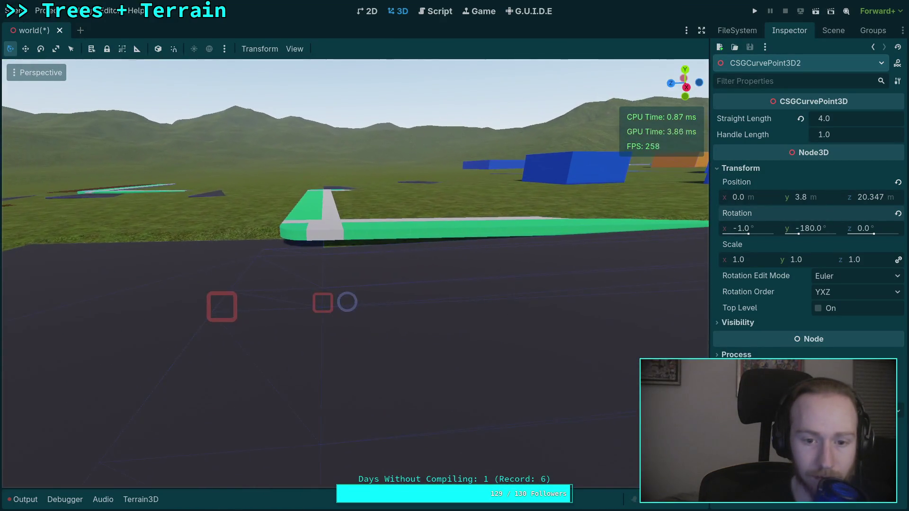
pyautogui.moveTo(426, 255)
pyautogui.mouseDown()
pyautogui.moveTo(293, 255)
pyautogui.moveTo(426, 275)
pyautogui.moveTo(426, 282)
pyautogui.mouseUp()
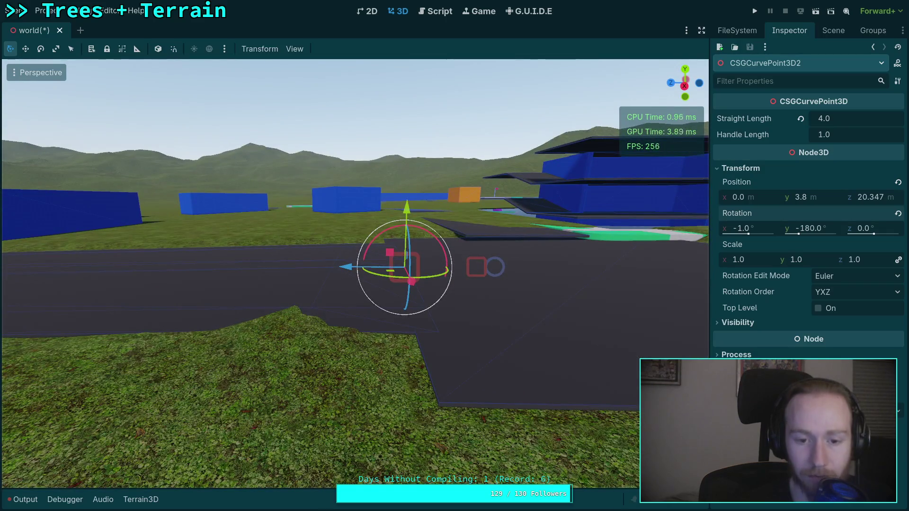
pyautogui.click(824, 134)
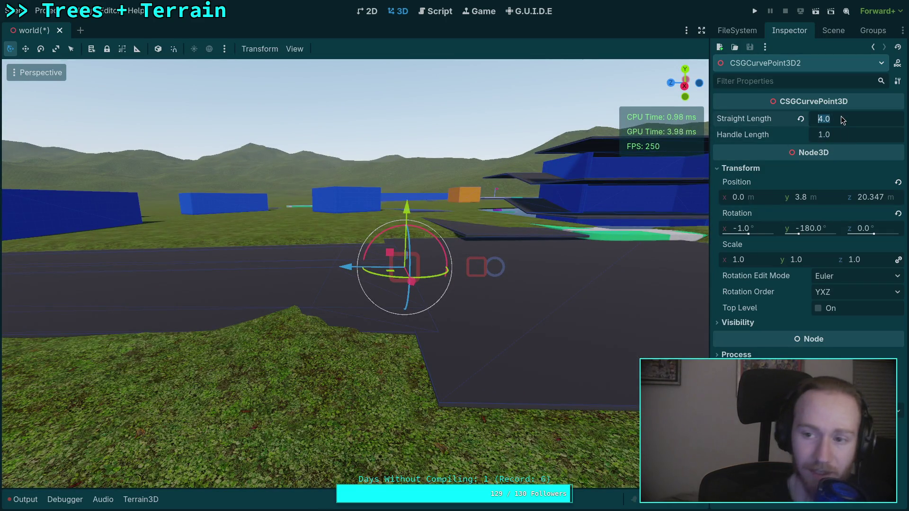
pyautogui.write('0')
pyautogui.press('Return')
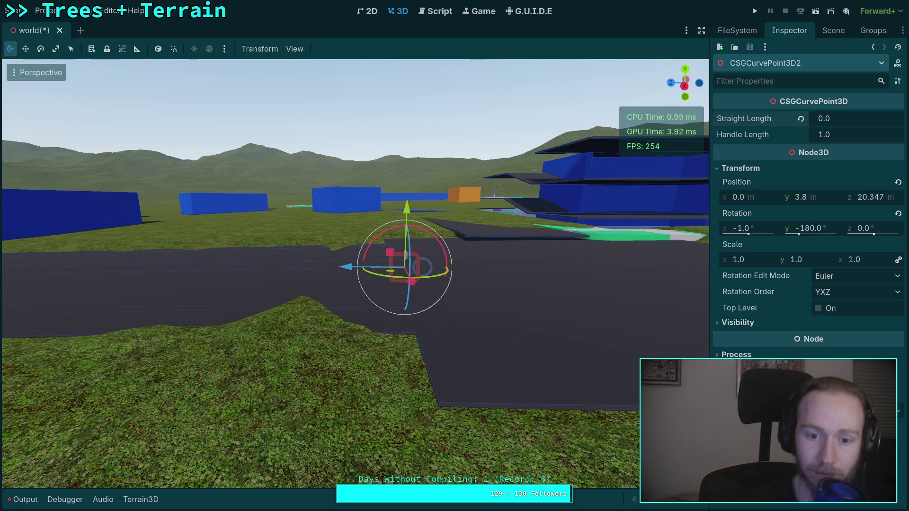
# Step: Lower CSGCurvePoint3D2 with the Y gizmo to about 3.65, undoing an overshoot
pyautogui.moveTo(690, 187); pyautogui.dragTo(556, 207)
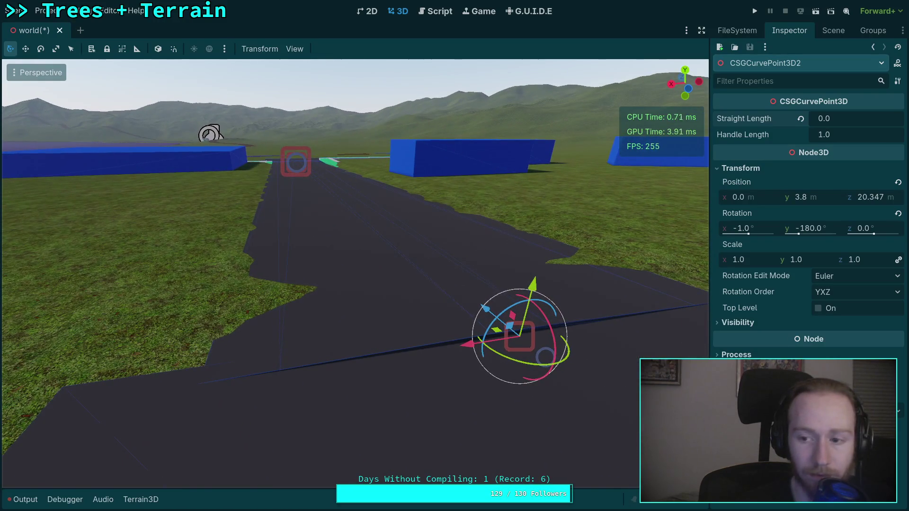
pyautogui.moveTo(577, 270)
pyautogui.mouseDown()
pyautogui.moveTo(497, 256)
pyautogui.moveTo(519, 270)
pyautogui.mouseUp()
pyautogui.moveTo(308, 224); pyautogui.dragTo(311, 247)
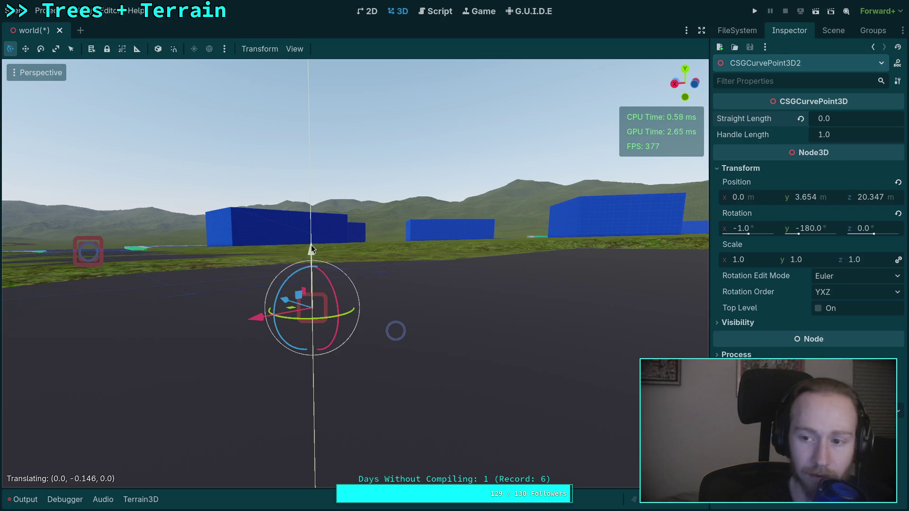
pyautogui.doubleClick(833, 197)
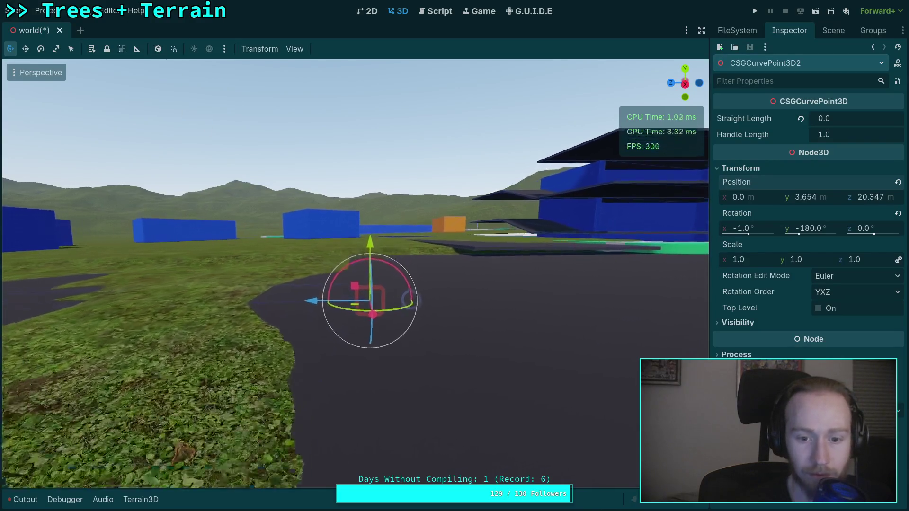
pyautogui.moveTo(378, 256)
pyautogui.mouseDown()
pyautogui.moveTo(382, 226)
pyautogui.moveTo(384, 274)
pyautogui.mouseUp()
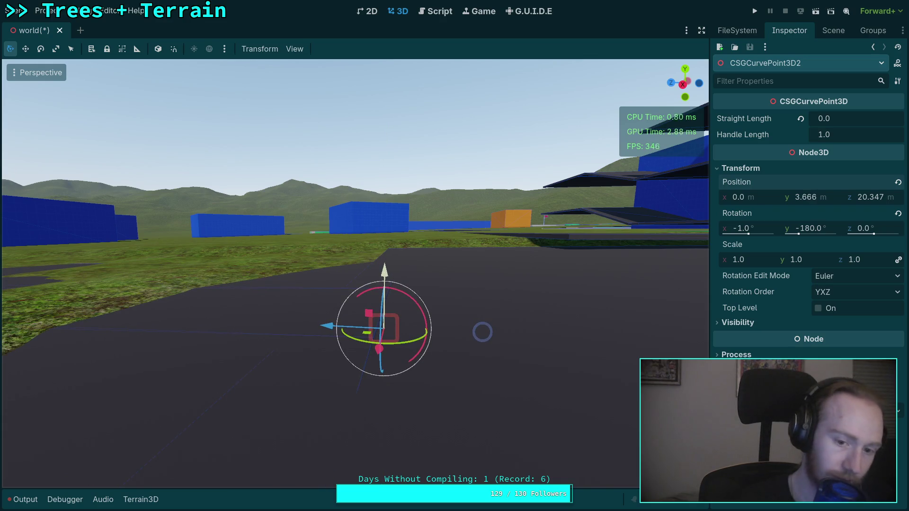
pyautogui.hotkey('ctrl', 'z')
pyautogui.moveTo(482, 334); pyautogui.dragTo(483, 319)
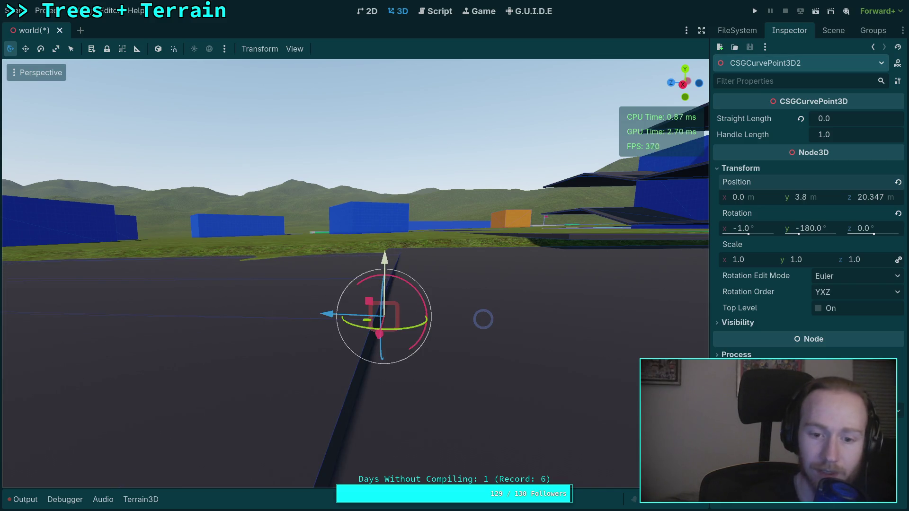
pyautogui.moveTo(272, 275)
pyautogui.mouseDown()
pyautogui.moveTo(265, 277)
pyautogui.moveTo(272, 275)
pyautogui.mouseUp()
pyautogui.moveTo(354, 265); pyautogui.dragTo(334, 281)
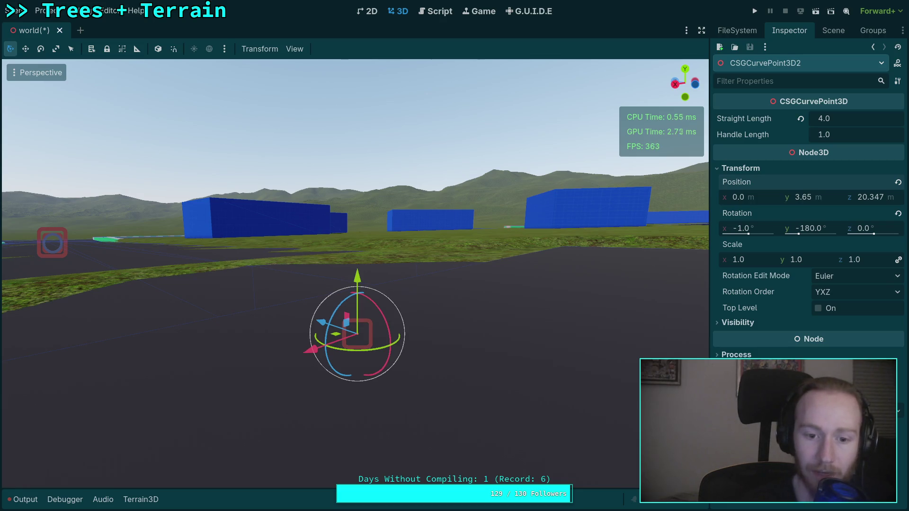
# Step: Enter 3.65 as the curve point's Y position while viewing the road
pyautogui.press('w')
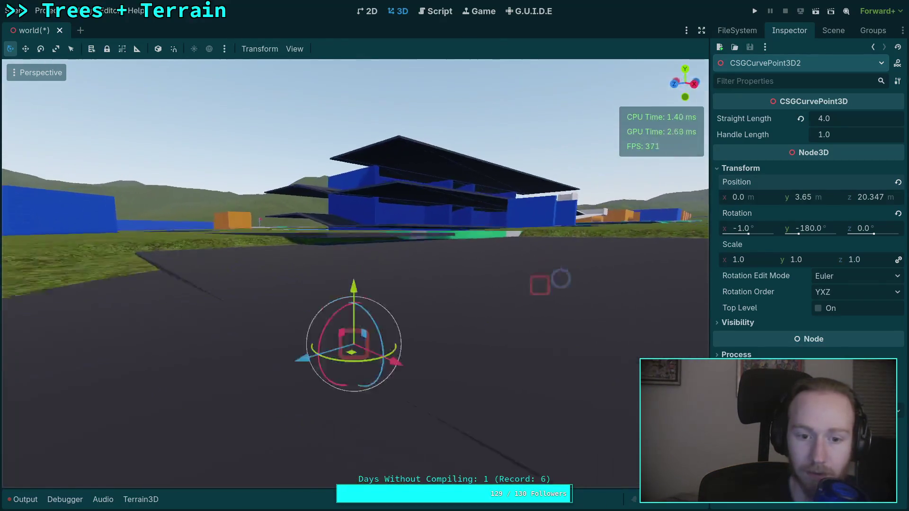
pyautogui.press('a')
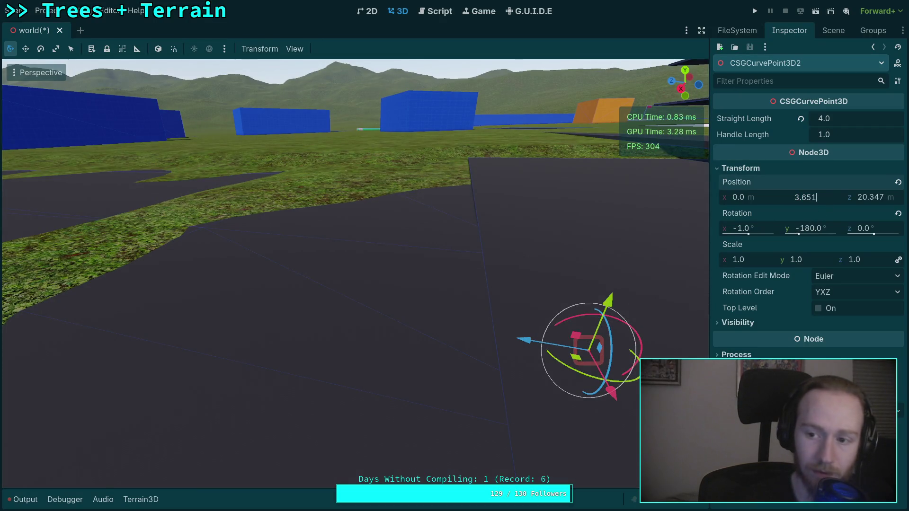
pyautogui.click(810, 197)
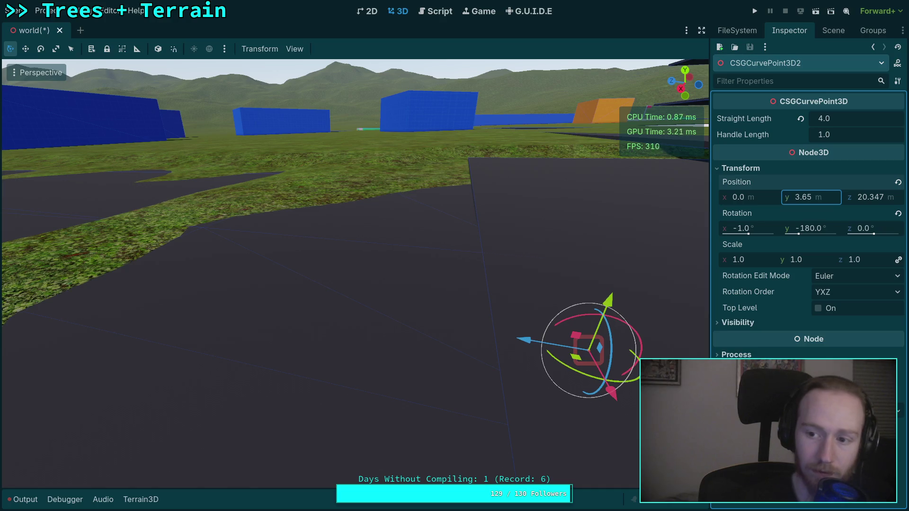
pyautogui.press('s')
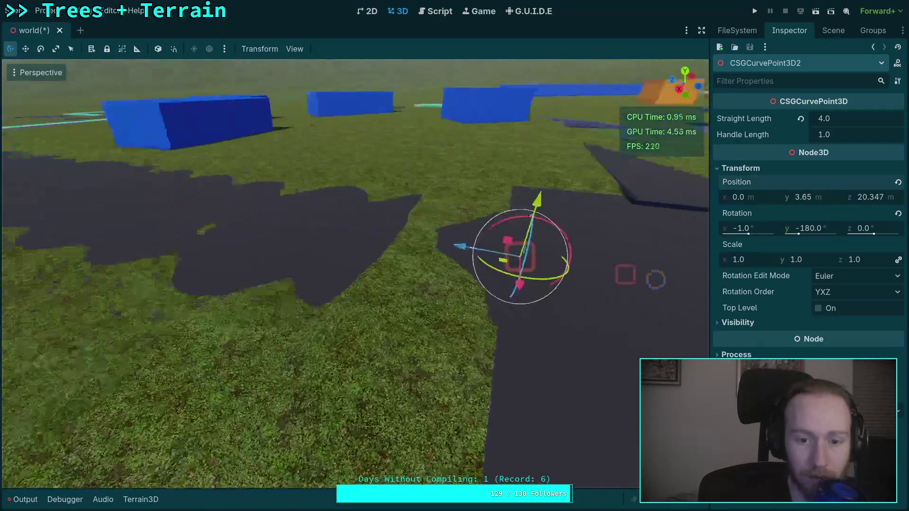
pyautogui.press('d')
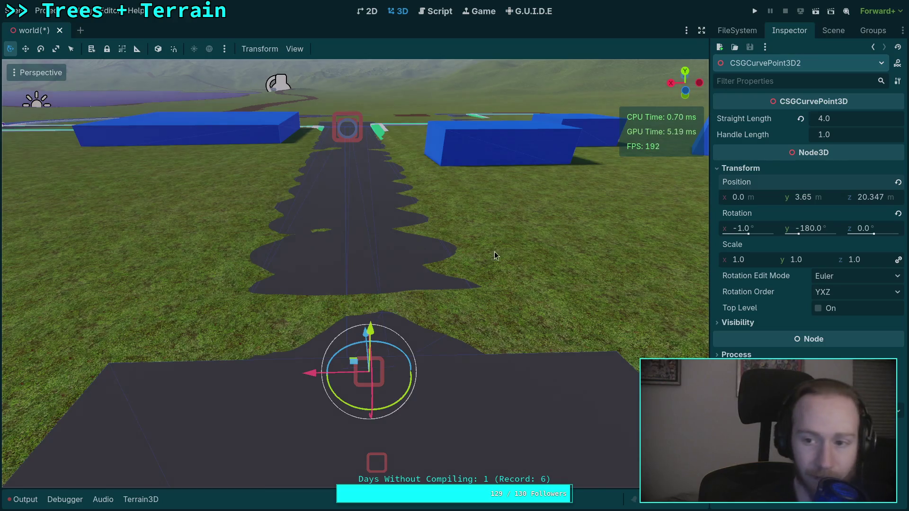
# Step: Return to the scene node tree and save the world scene
pyautogui.click(142, 500)
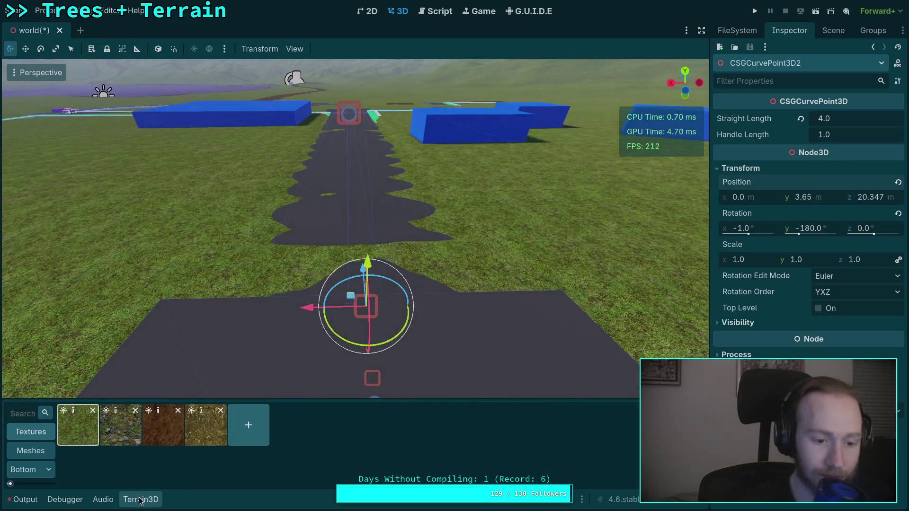
pyautogui.click(140, 499)
pyautogui.click(829, 32)
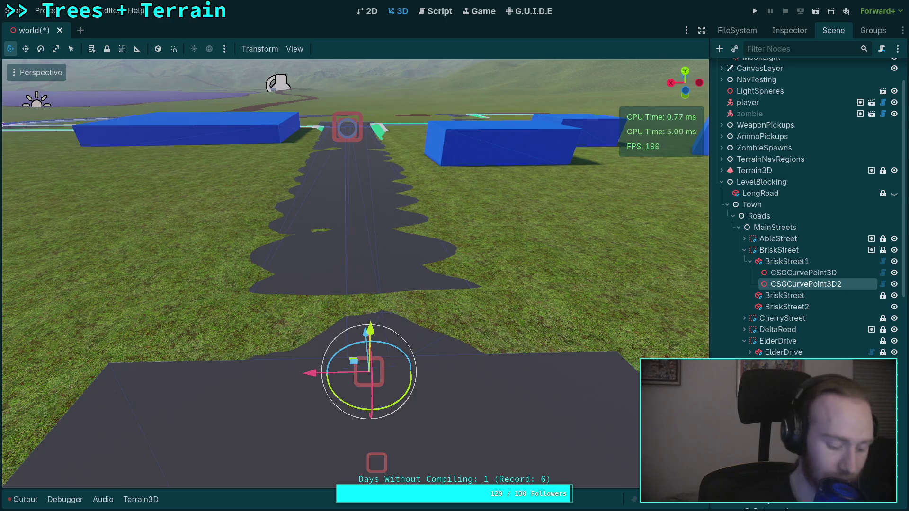
pyautogui.hotkey('ctrl', 's')
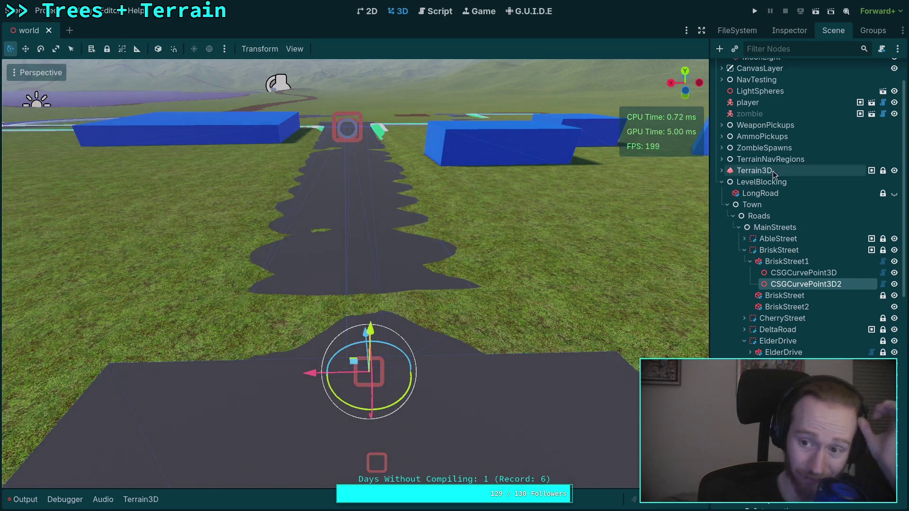
# Step: Select Terrain3D and flatten the grass gap and right-edge notch along the road
pyautogui.click(753, 171)
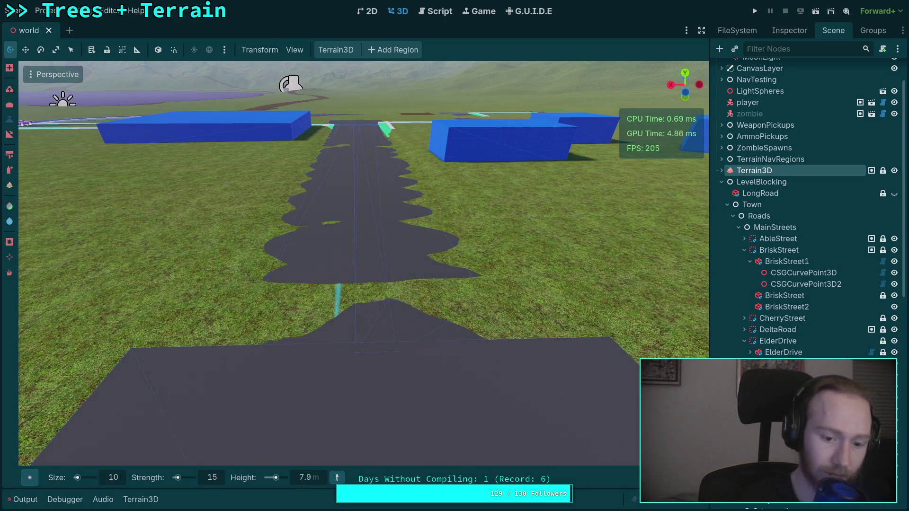
pyautogui.click(317, 477)
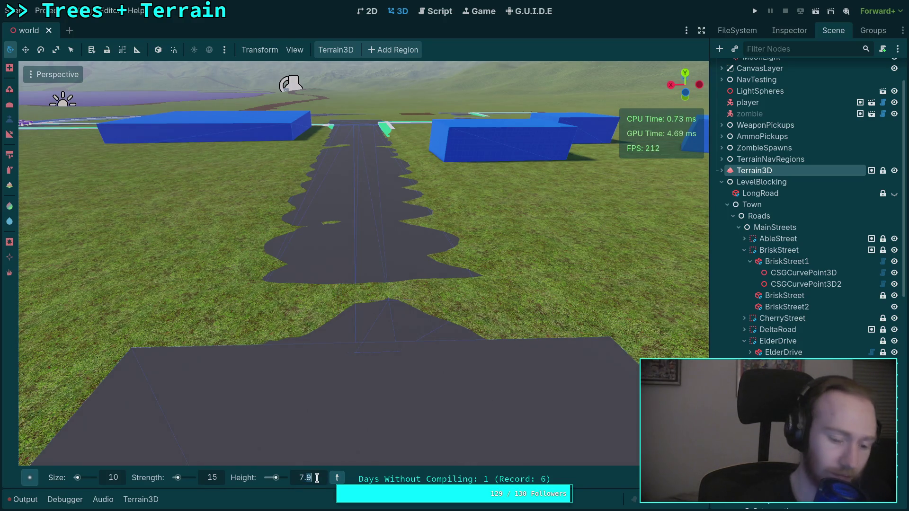
pyautogui.write('7.8')
pyautogui.moveTo(373, 377)
pyautogui.mouseDown()
pyautogui.moveTo(353, 325)
pyautogui.moveTo(311, 316)
pyautogui.moveTo(279, 295)
pyautogui.moveTo(242, 323)
pyautogui.moveTo(245, 297)
pyautogui.moveTo(531, 317)
pyautogui.moveTo(469, 291)
pyautogui.mouseUp()
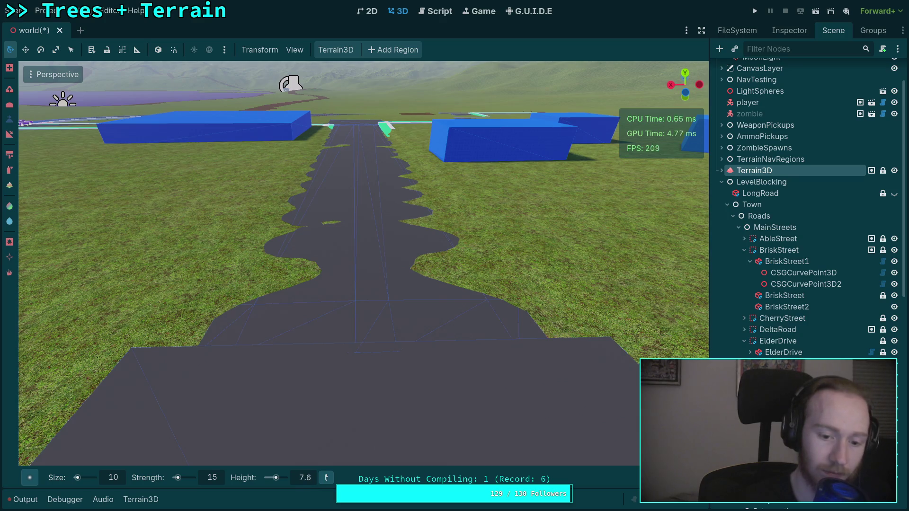
pyautogui.scroll(3, 363, 351)
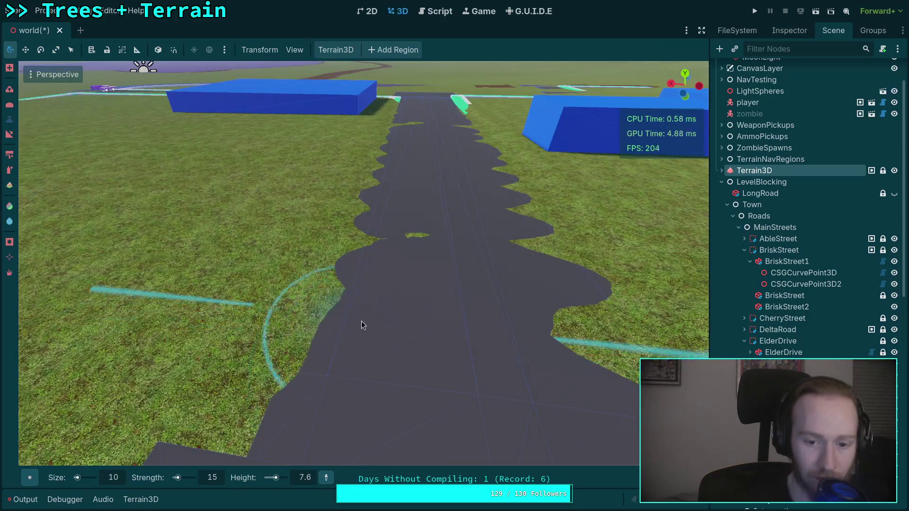
pyautogui.moveTo(368, 312); pyautogui.dragTo(378, 283)
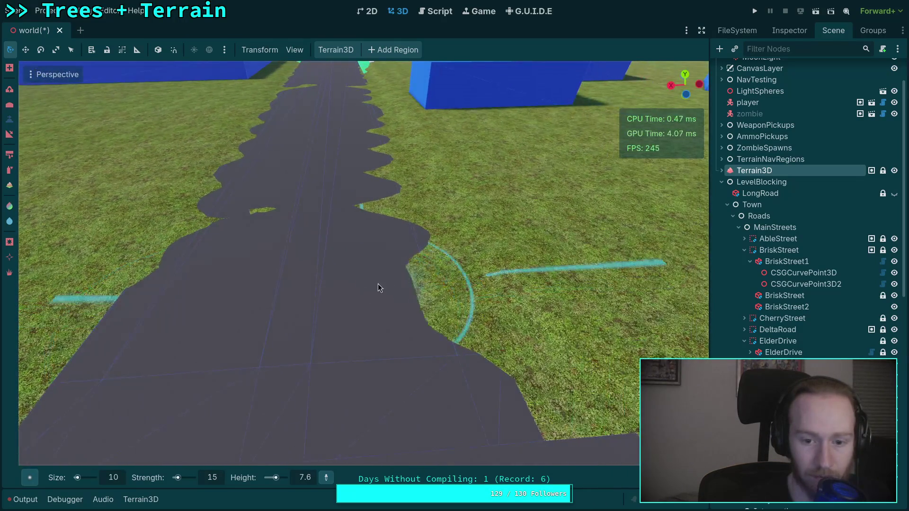
pyautogui.moveTo(462, 323); pyautogui.dragTo(431, 260)
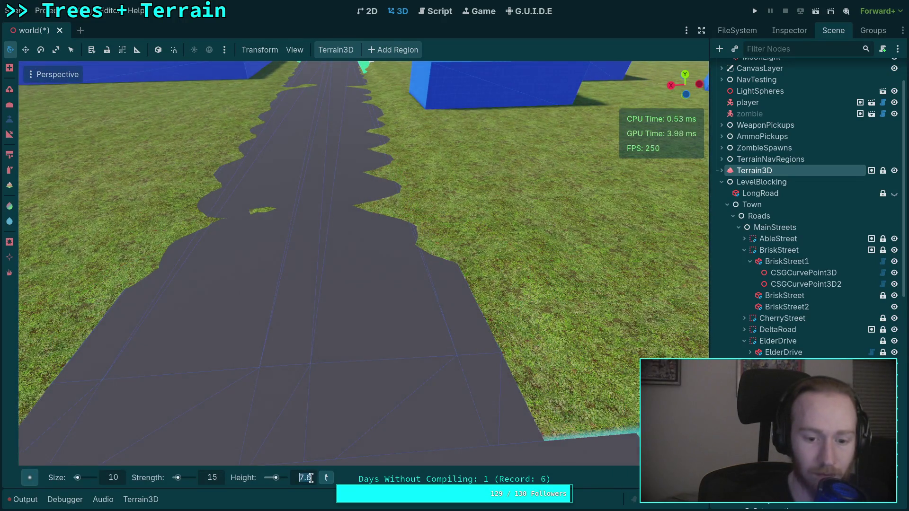
pyautogui.moveTo(265, 346); pyautogui.dragTo(269, 343)
pyautogui.moveTo(516, 274)
pyautogui.mouseDown()
pyautogui.moveTo(611, 339)
pyautogui.moveTo(575, 271)
pyautogui.moveTo(536, 259)
pyautogui.mouseUp()
pyautogui.write('7.4')
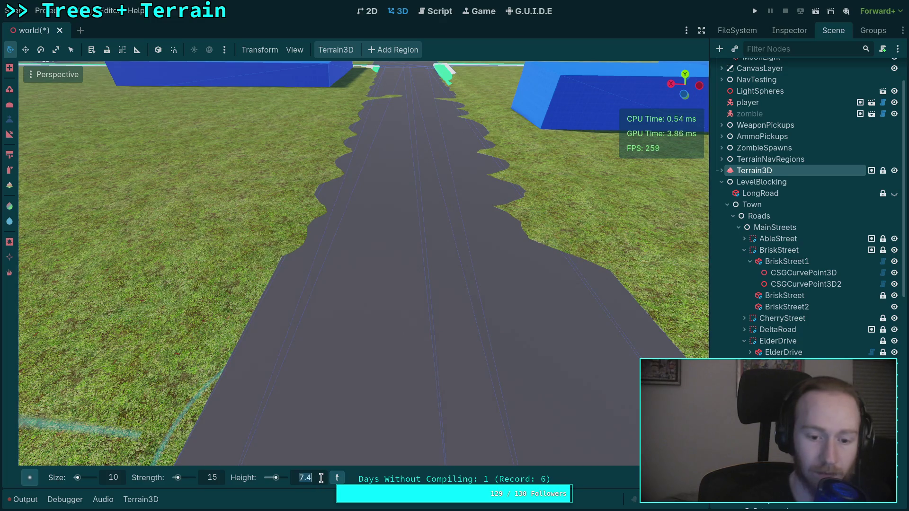
# Step: Set the brush height to 7.2 m and flatten terrain along the road's right edge
pyautogui.press('BackSpace')
pyautogui.write('2')
pyautogui.press('Return')
pyautogui.scroll(-3, 296, 361)
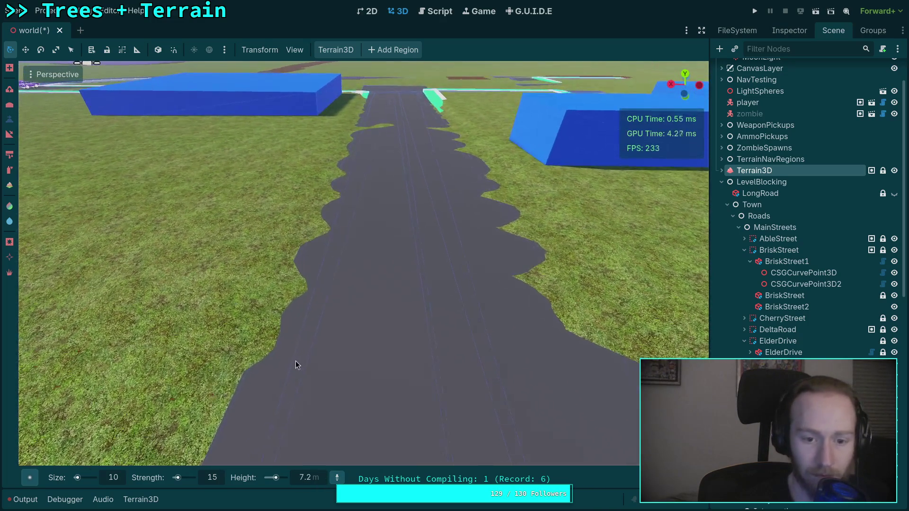
pyautogui.moveTo(588, 304); pyautogui.dragTo(586, 289)
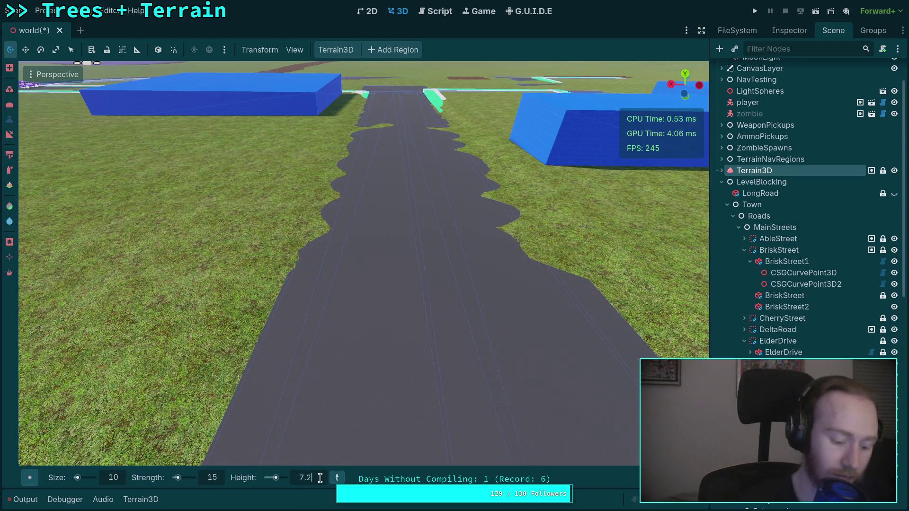
pyautogui.scroll(-3, 387, 364)
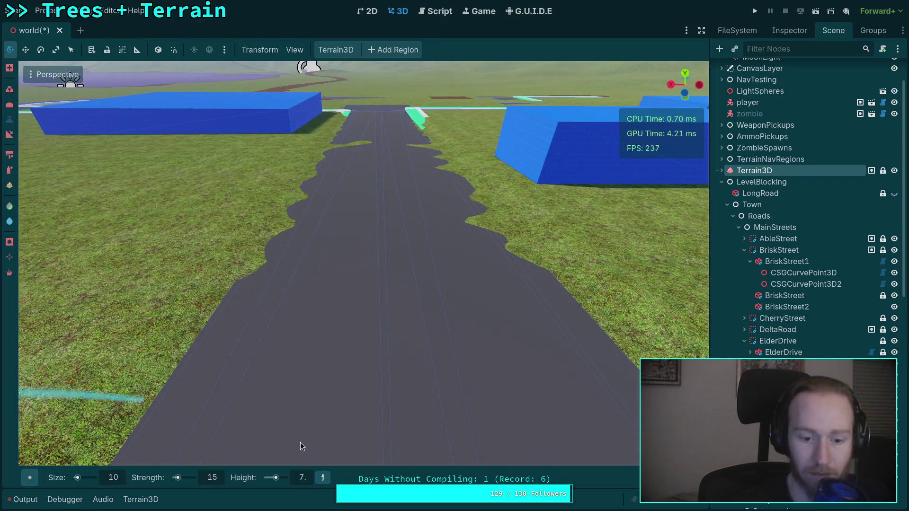
pyautogui.write('6p9')
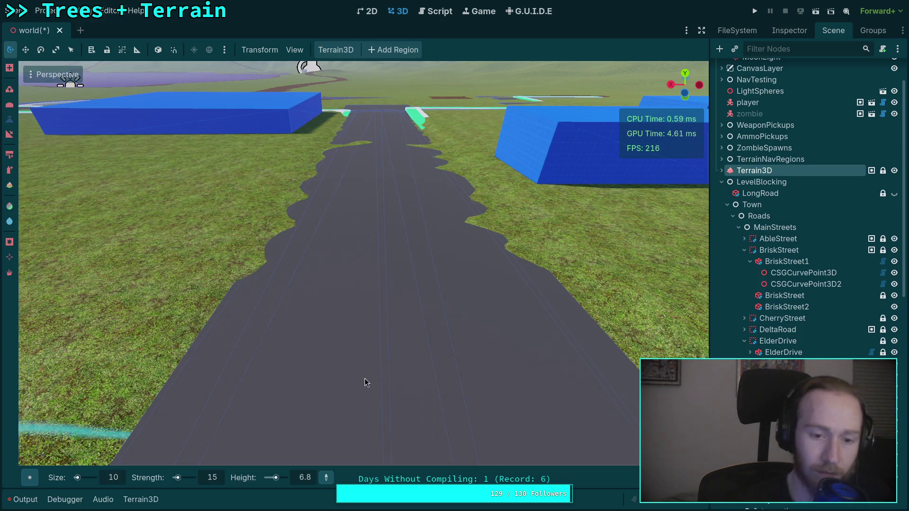
# Step: Sink the grass beside BriskStreet1 and along its right edge down to road level
pyautogui.scroll(3, 364, 383)
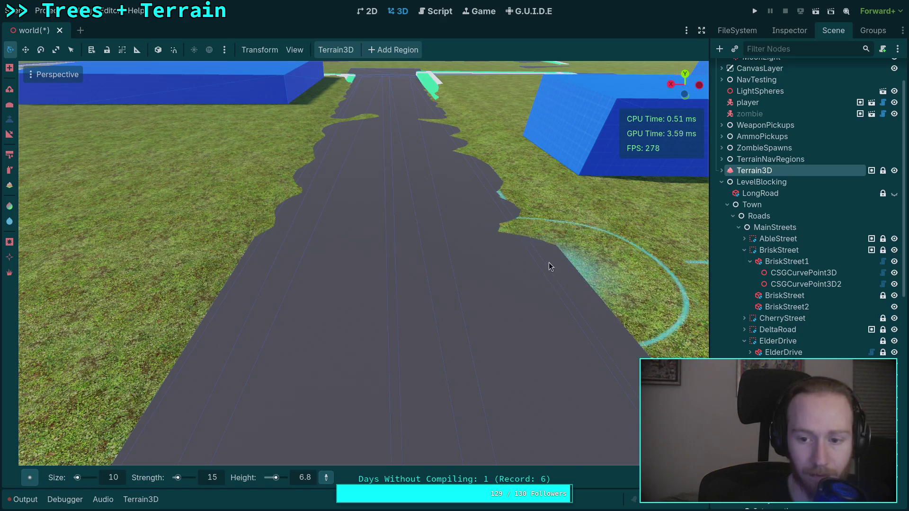
pyautogui.scroll(2, 518, 225)
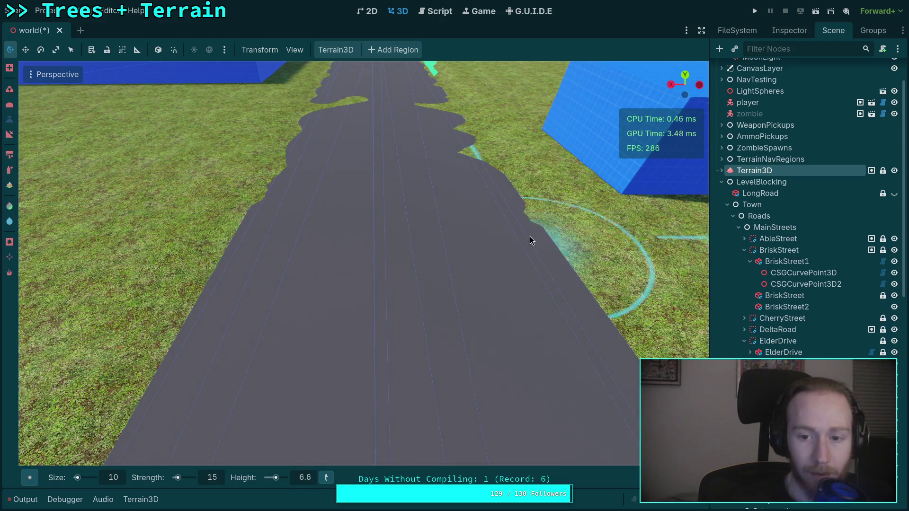
pyautogui.scroll(-2, 499, 243)
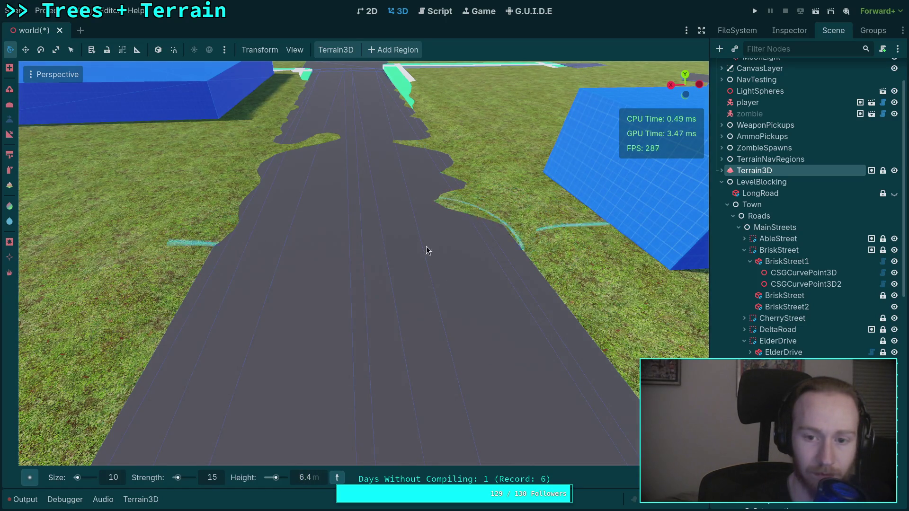
pyautogui.scroll(3, 426, 250)
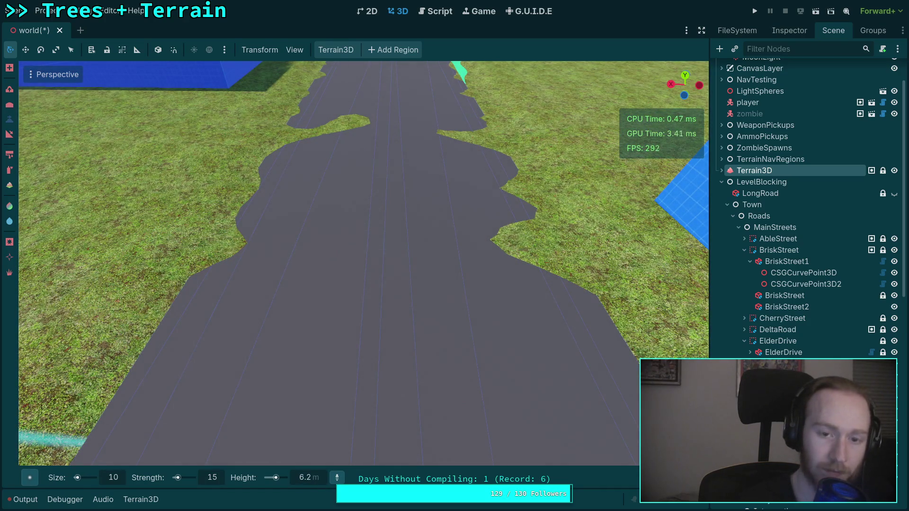
pyautogui.scroll(-2, 222, 300)
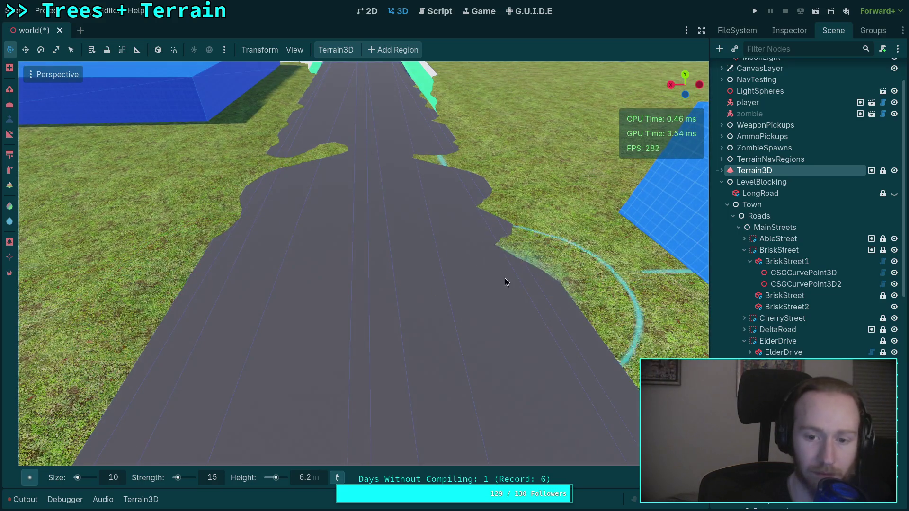
pyautogui.moveTo(504, 282); pyautogui.dragTo(496, 233)
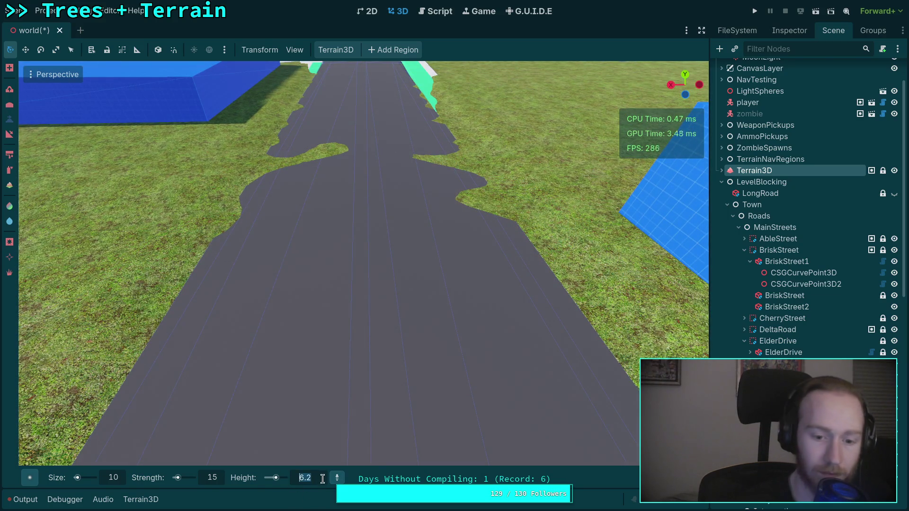
pyautogui.scroll(3, 268, 320)
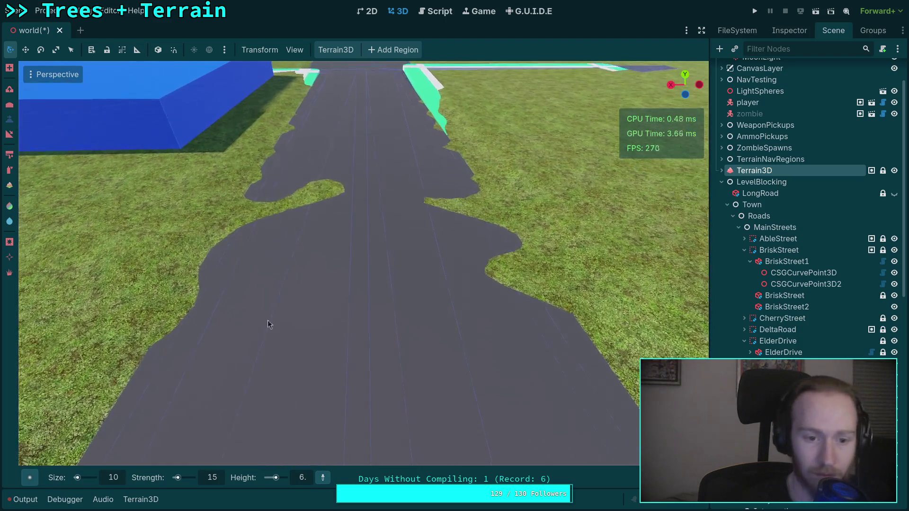
pyautogui.moveTo(521, 283)
pyautogui.mouseDown()
pyautogui.moveTo(502, 227)
pyautogui.moveTo(450, 203)
pyautogui.mouseUp()
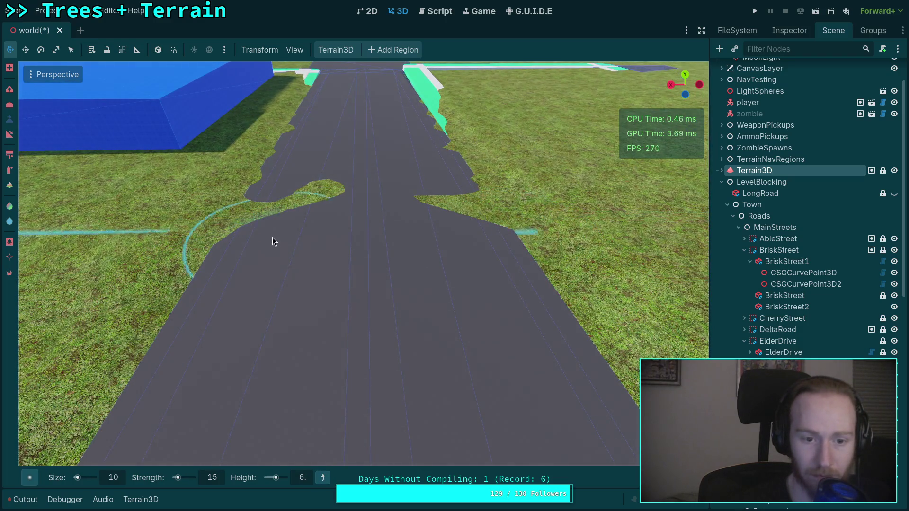
# Step: Lower the brush height to 5.8 and flatten the small grass patch inside the road
pyautogui.write('5p')
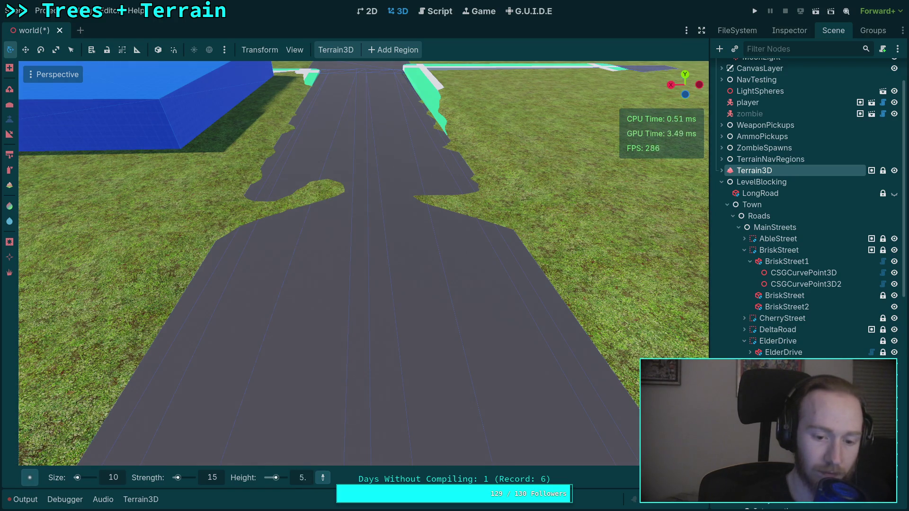
pyautogui.scroll(2, 302, 354)
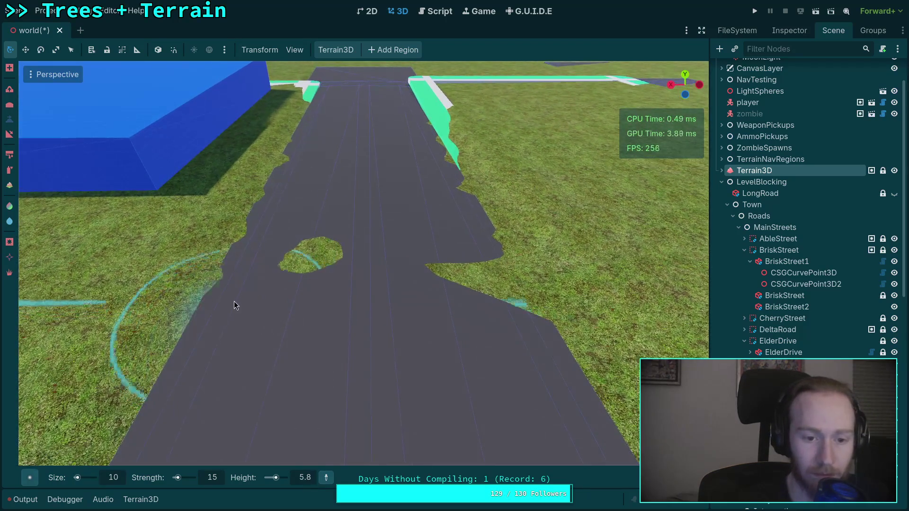
pyautogui.moveTo(490, 276); pyautogui.dragTo(282, 253)
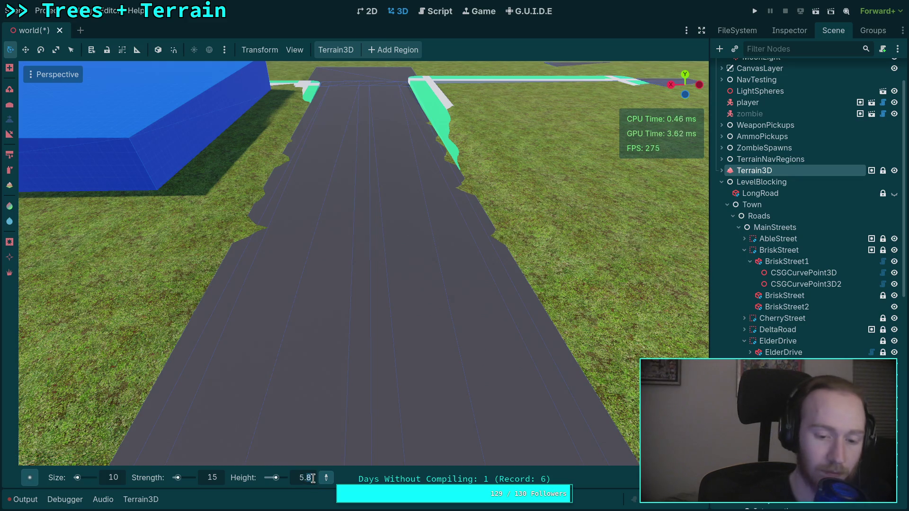
# Step: Drop the brush height to 4.8 and sculpt both road edges flush toward the intersection curbs
pyautogui.scroll(-2, 268, 302)
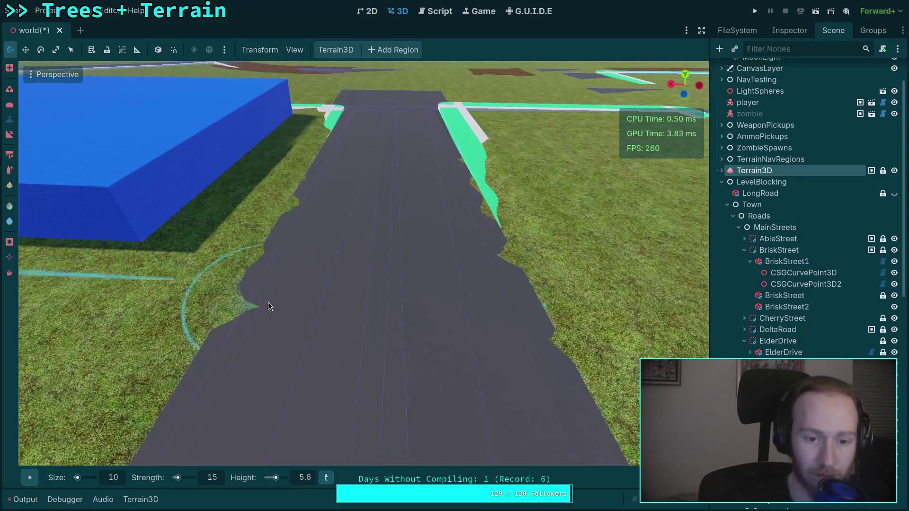
pyautogui.click(507, 258)
pyautogui.click(312, 476)
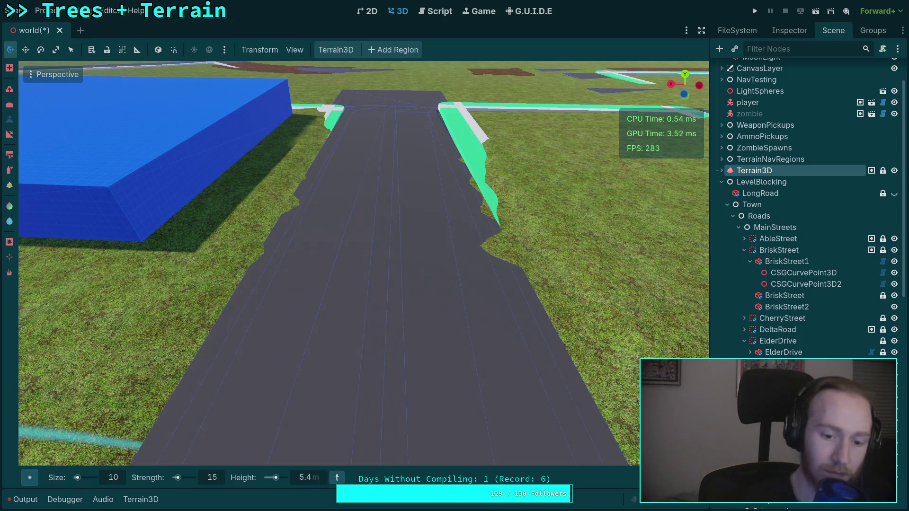
pyautogui.scroll(3, 471, 248)
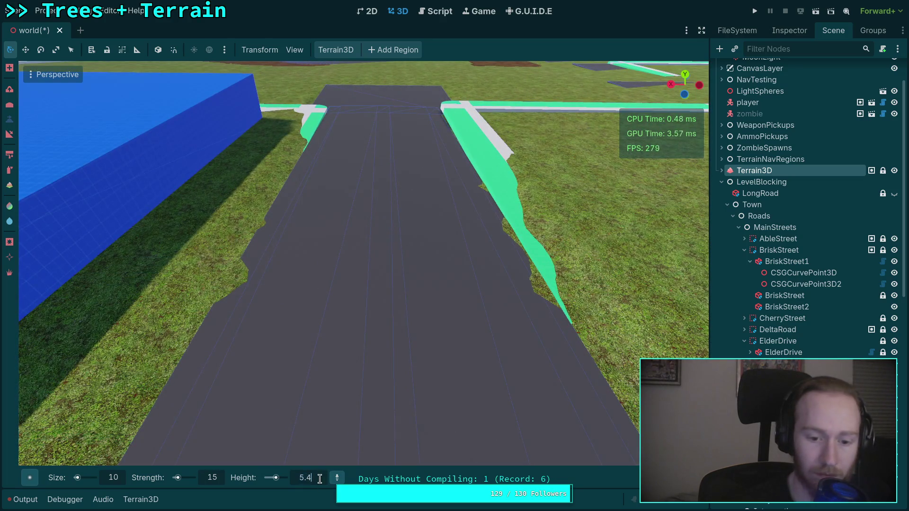
pyautogui.moveTo(255, 274); pyautogui.dragTo(258, 276)
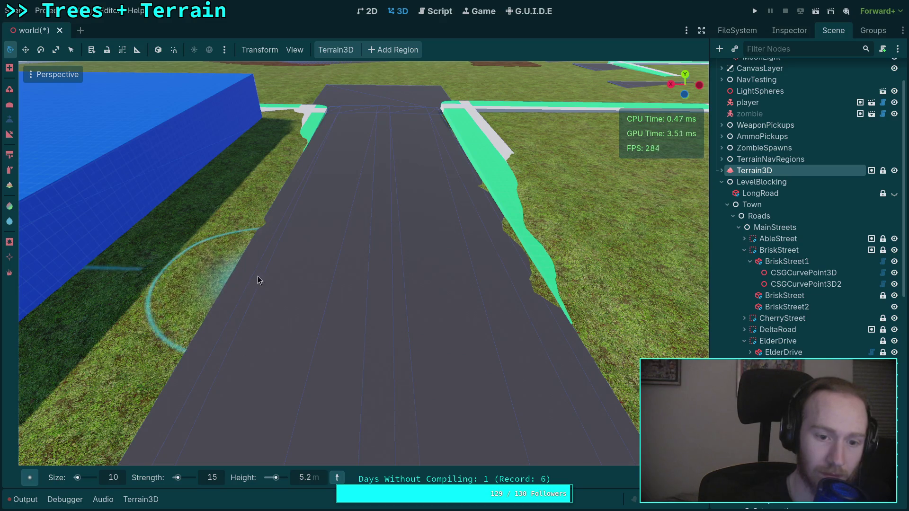
pyautogui.moveTo(506, 275); pyautogui.dragTo(498, 235)
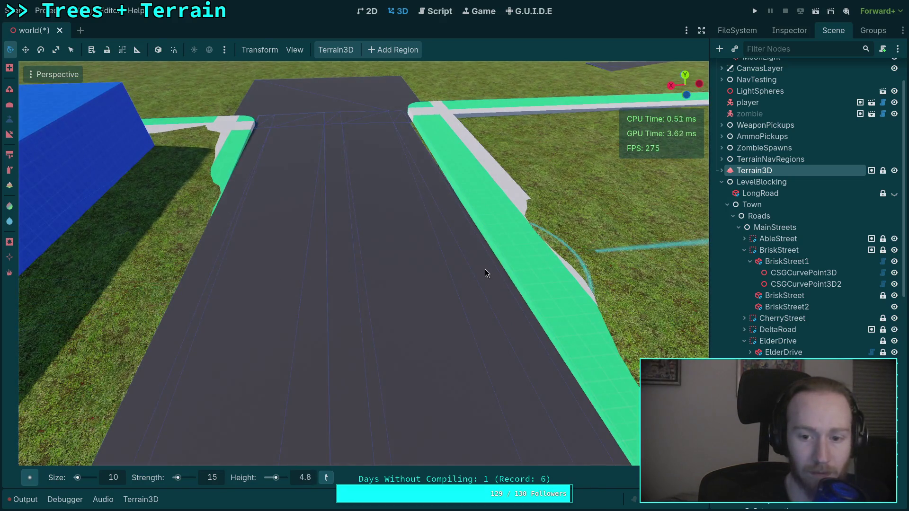
pyautogui.scroll(3, 422, 264)
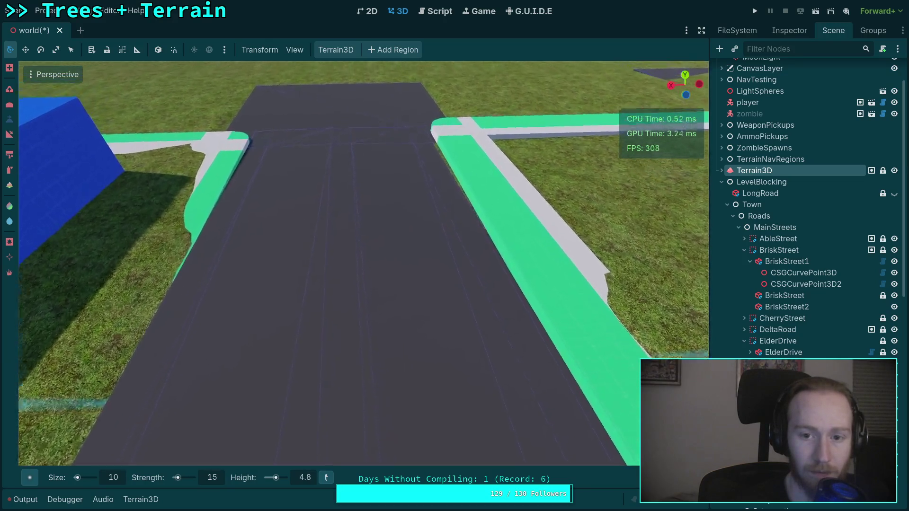
# Step: Fly along BriskStreet1 to inspect the levelled ground, saving the scene with Ctrl+S
pyautogui.press('w')
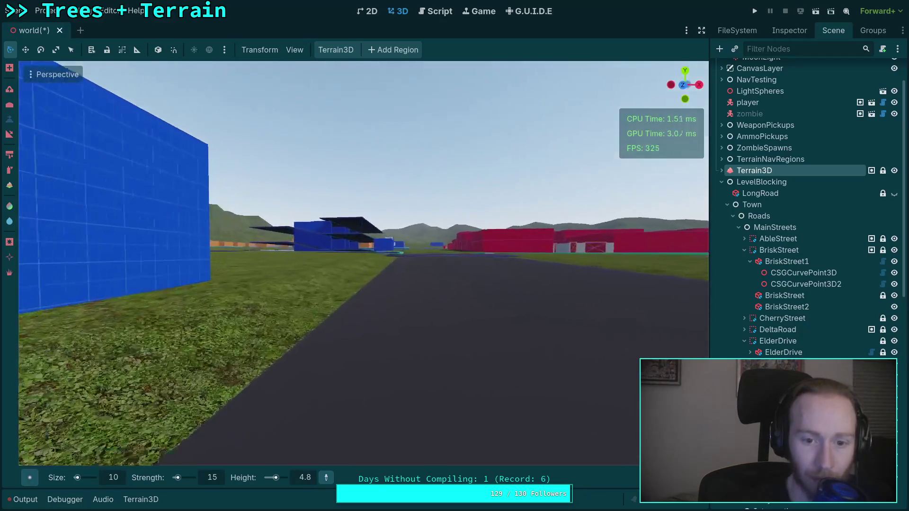
pyautogui.press('w')
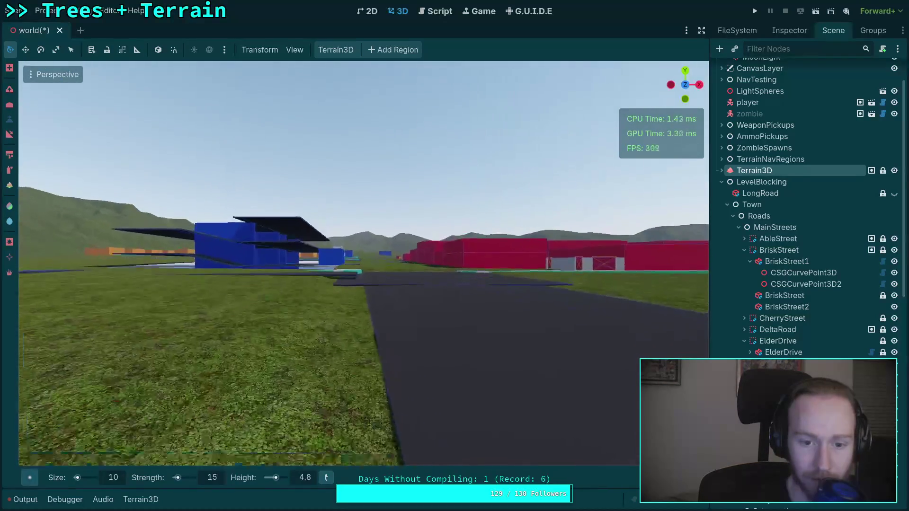
pyautogui.press('w')
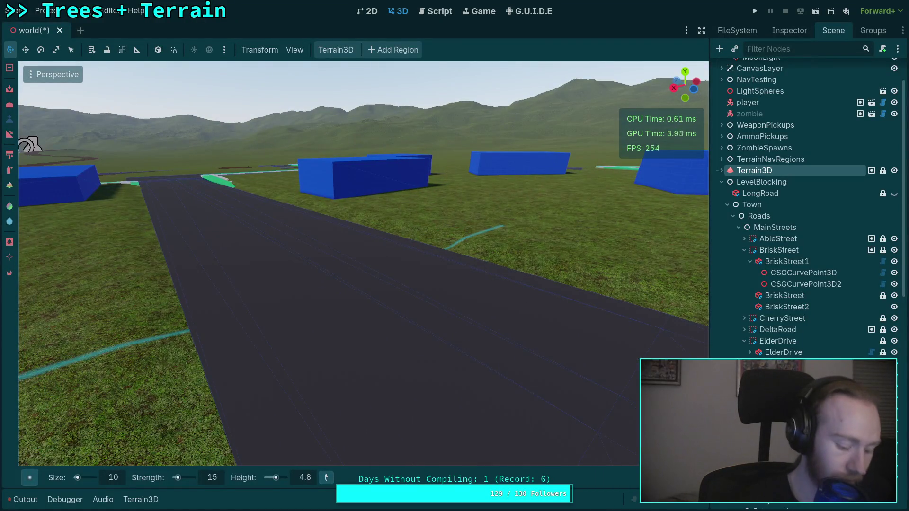
pyautogui.hotkey('ctrl', 's')
pyautogui.press('w')
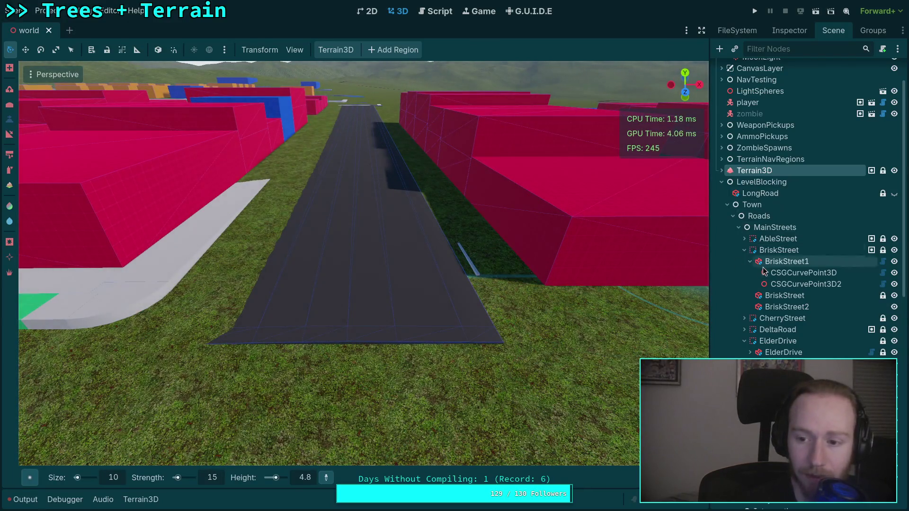
# Step: Select ElderDrive and edit its Path Simplify Angle in the Inspector
pyautogui.click(789, 353)
pyautogui.click(781, 32)
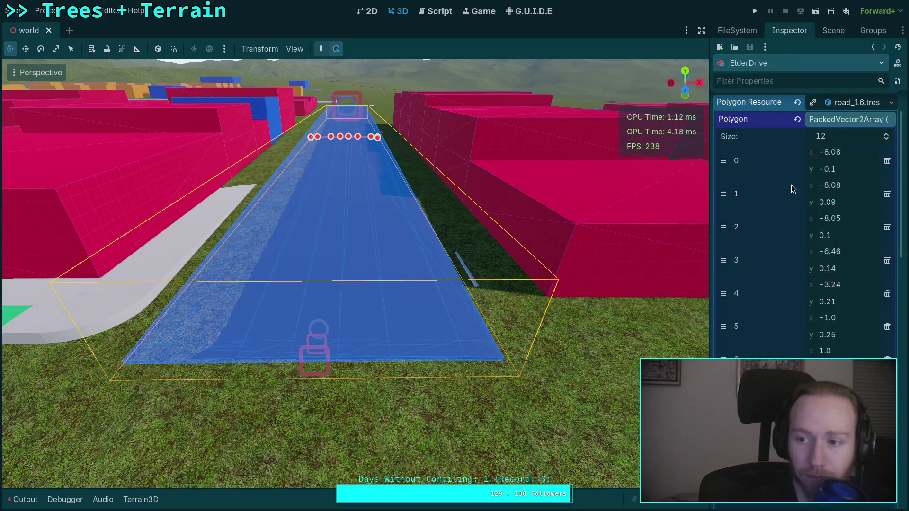
pyautogui.click(846, 120)
pyautogui.click(843, 265)
pyautogui.write('.6')
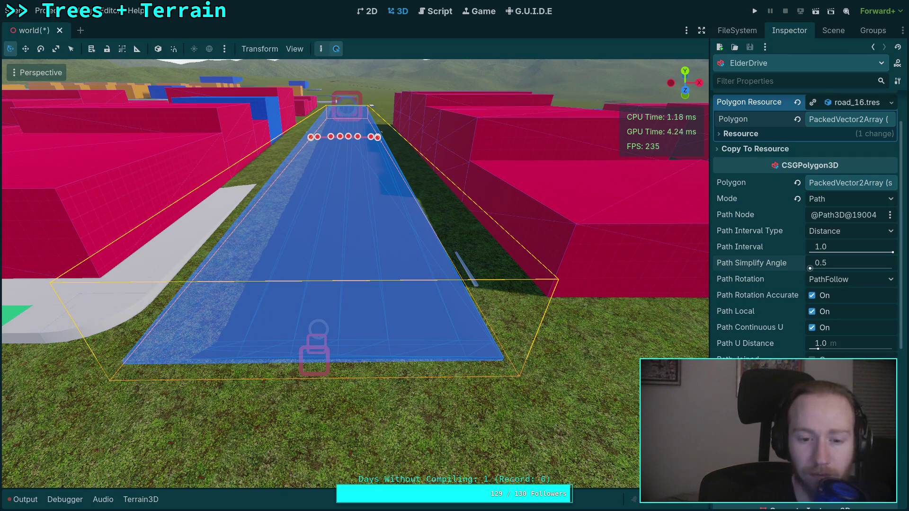
pyautogui.scroll(5, 515, 338)
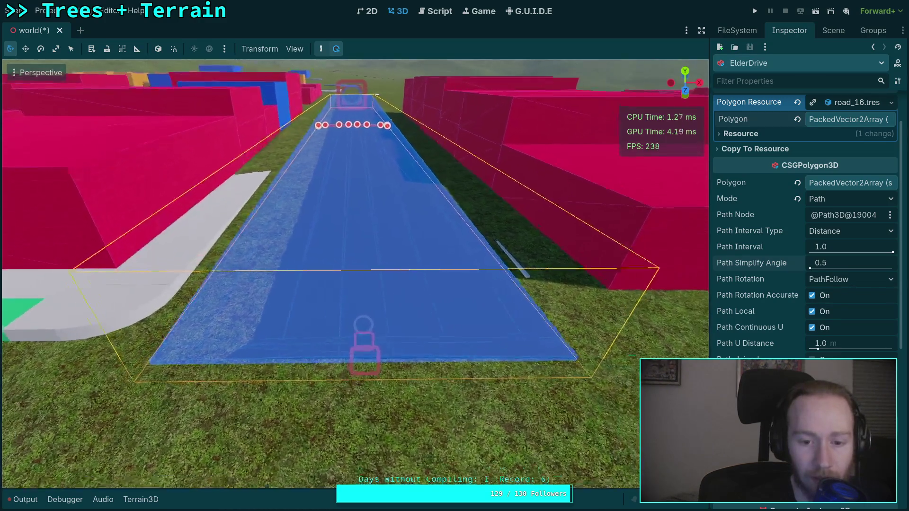
pyautogui.scroll(-4, 348, 389)
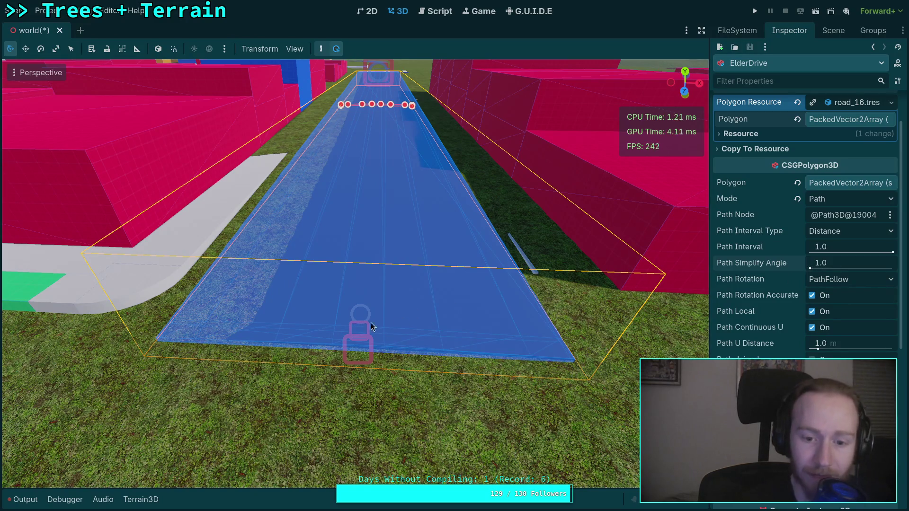
# Step: Return to the Scene tree and deselect ElderDrive to view the road plainly
pyautogui.click(833, 31)
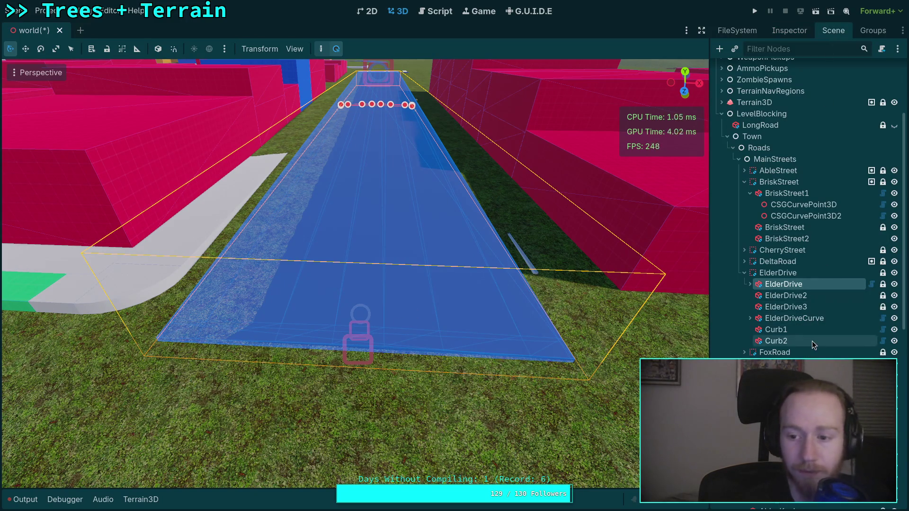
pyautogui.scroll(-5, 804, 208)
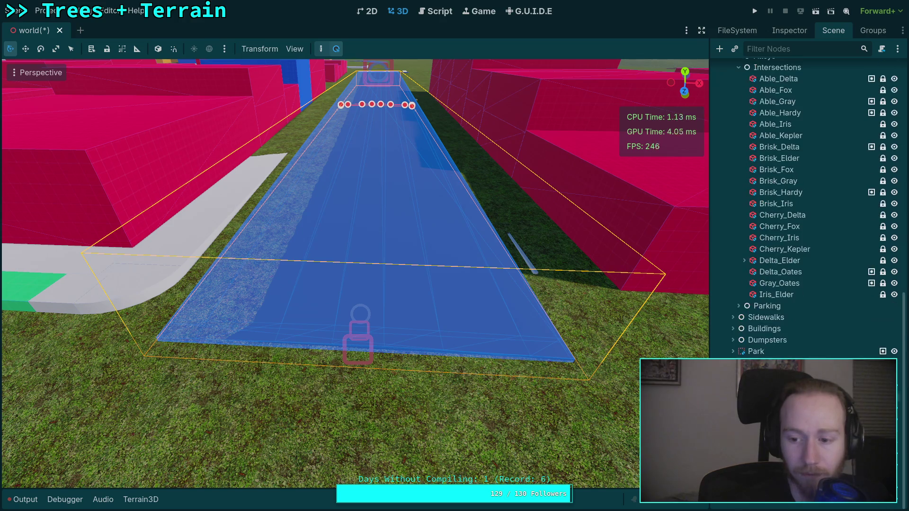
pyautogui.click(756, 509)
pyautogui.scroll(5, 680, 117)
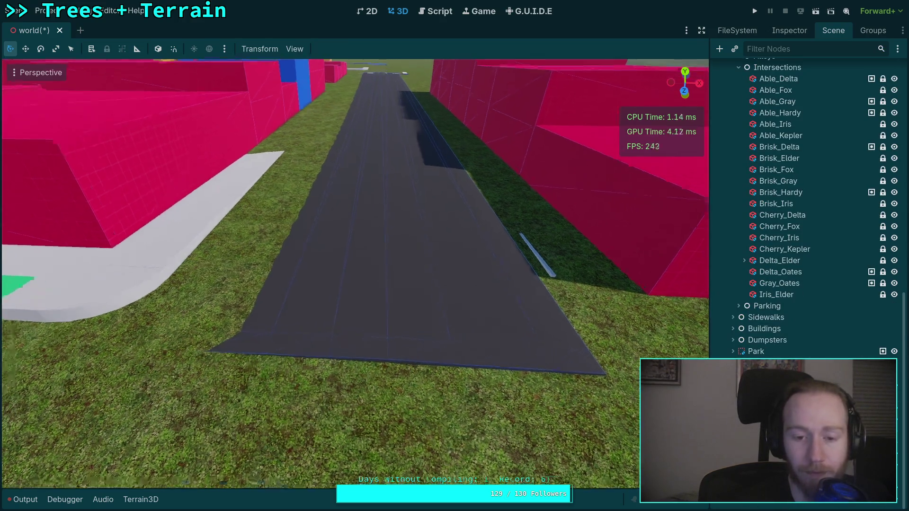